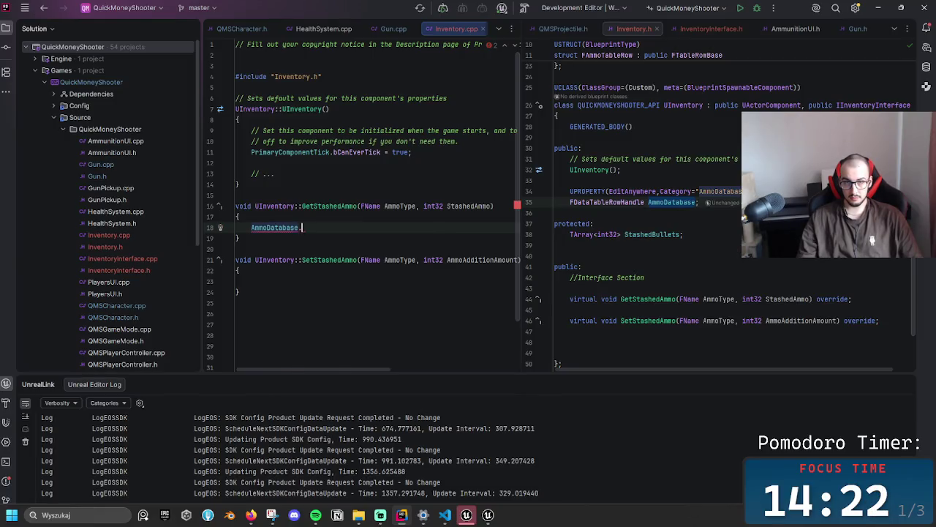
# Complete AmmoDatabase.GetRow from autocomplete on line 18 and delete its empty brackets
pyautogui.write('.')
pyautogui.press('Return')
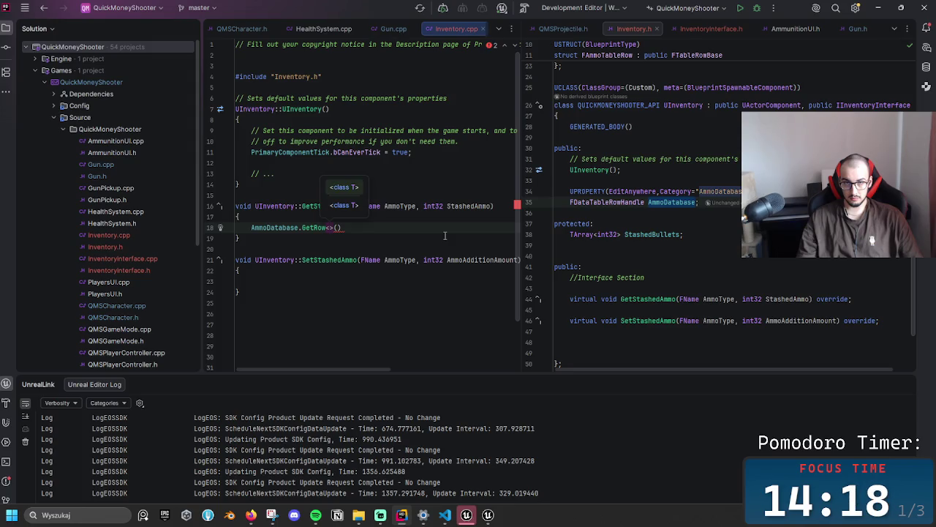
pyautogui.press('Down')
pyautogui.press('Down')
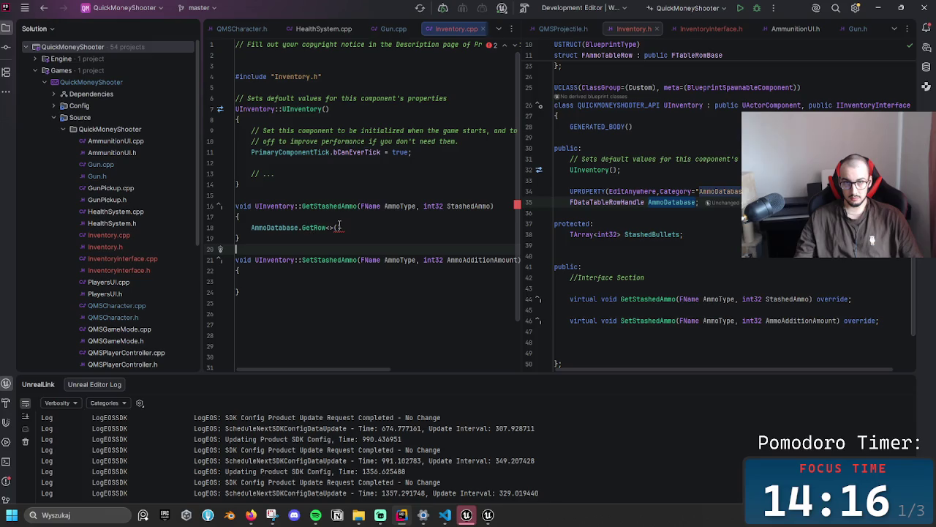
pyautogui.click(329, 228)
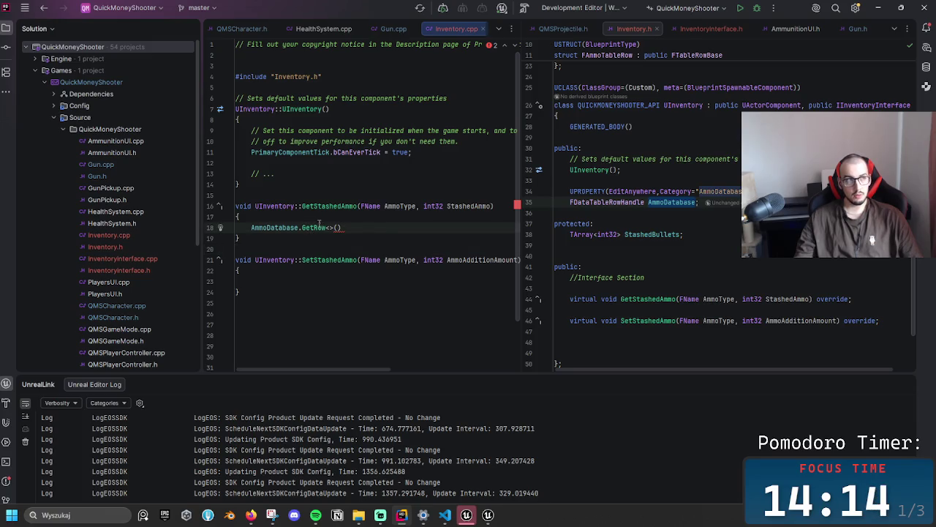
pyautogui.hotkey('ctrl', 'Delete')
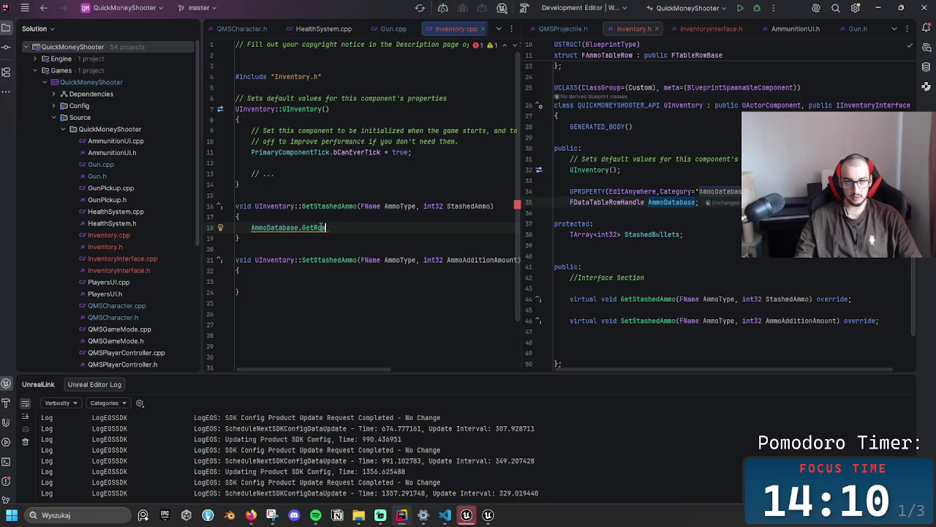
# Turn the call into GetRow<this>() and start a GetColumn argument inside the parentheses
pyautogui.moveTo(321, 227)
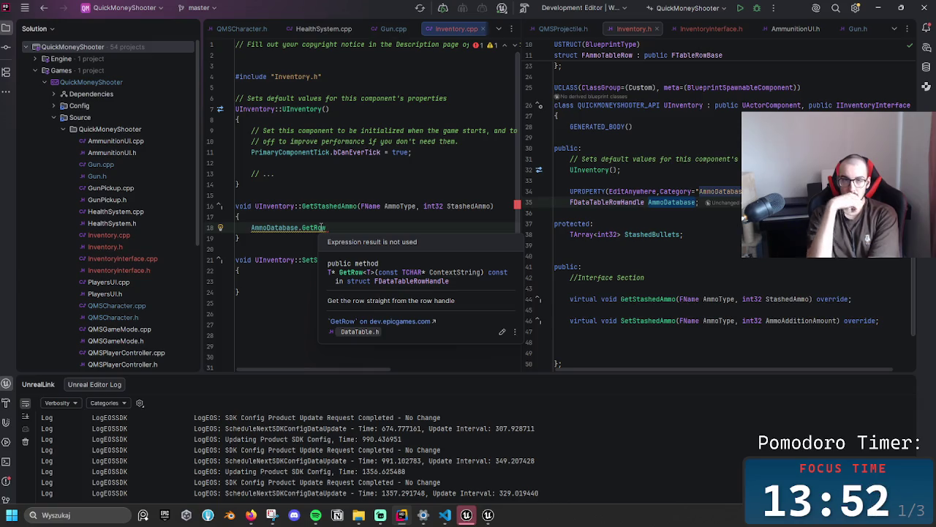
pyautogui.write(',')
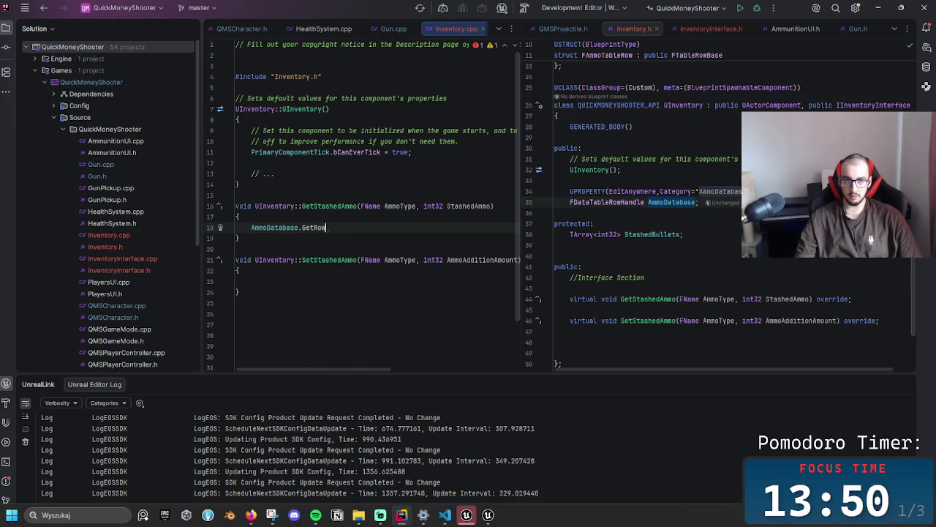
pyautogui.press('BackSpace')
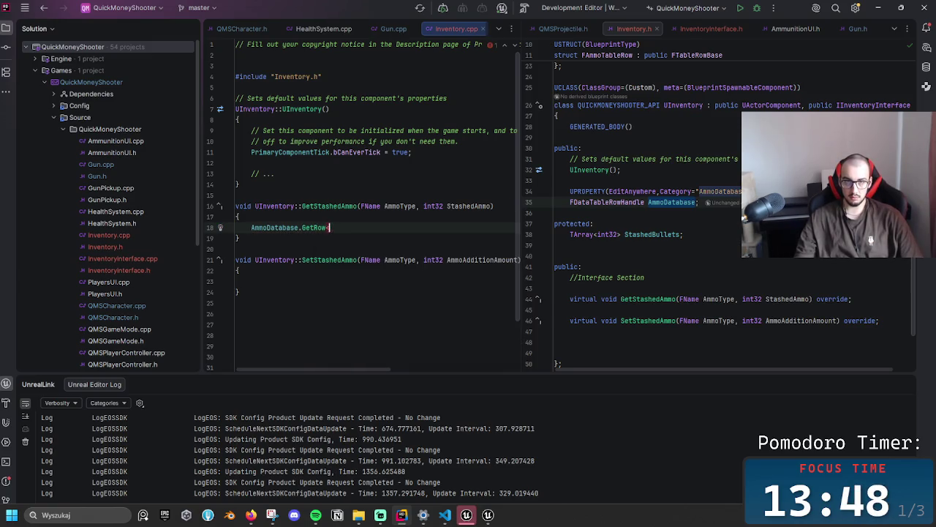
pyautogui.write('<t>')
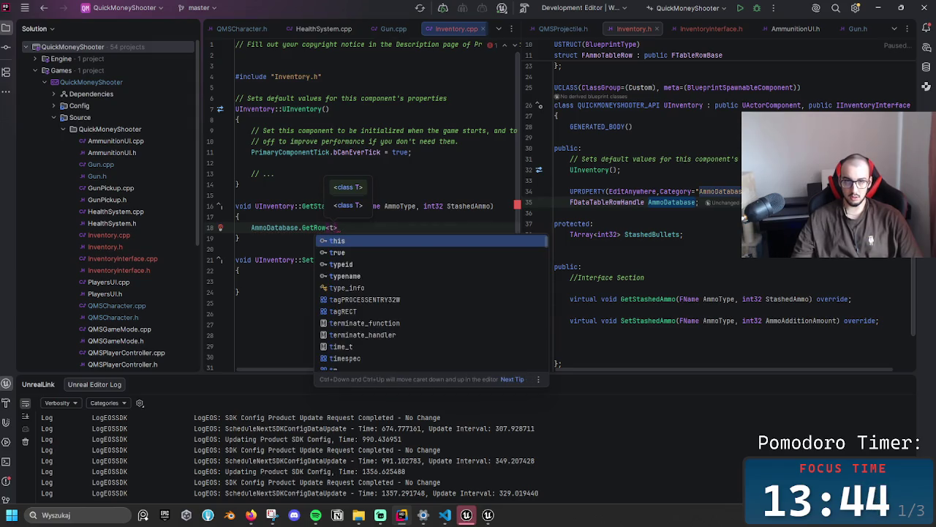
pyautogui.press('Return')
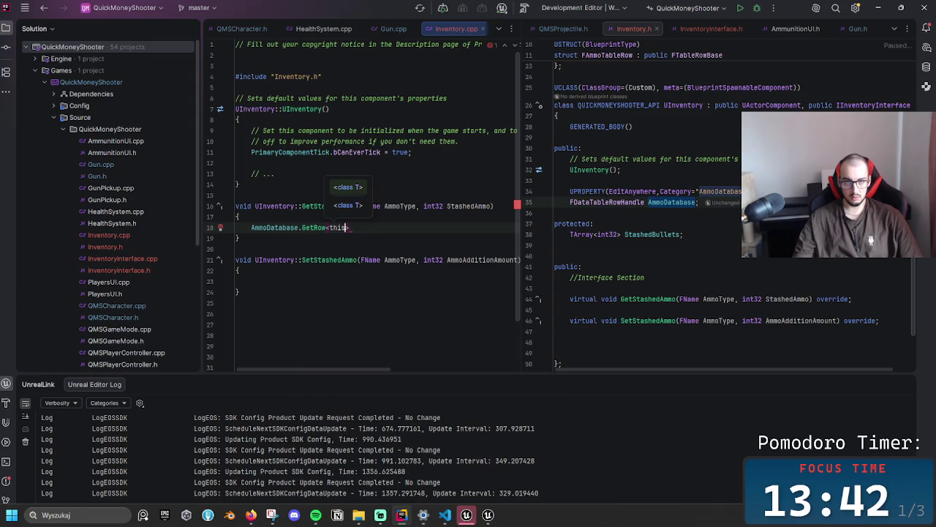
pyautogui.write('()')
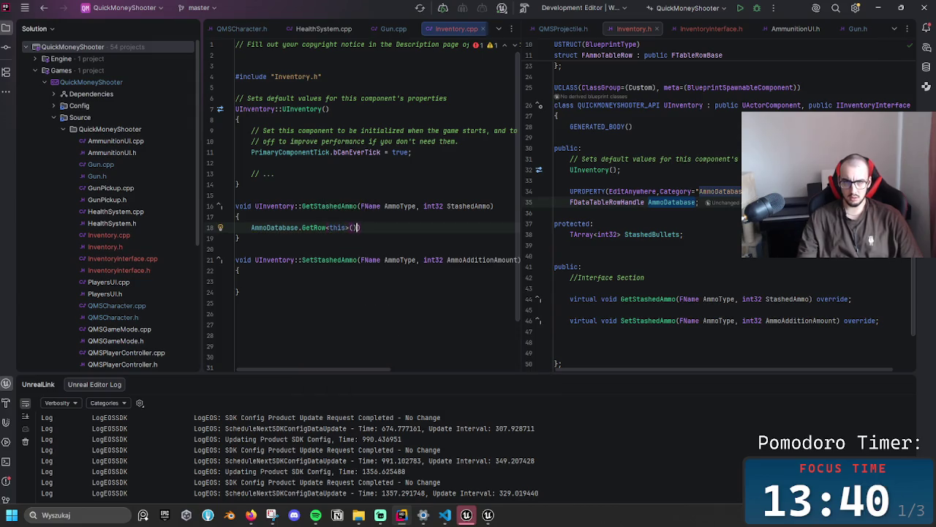
pyautogui.click(236, 238)
pyautogui.click(358, 227)
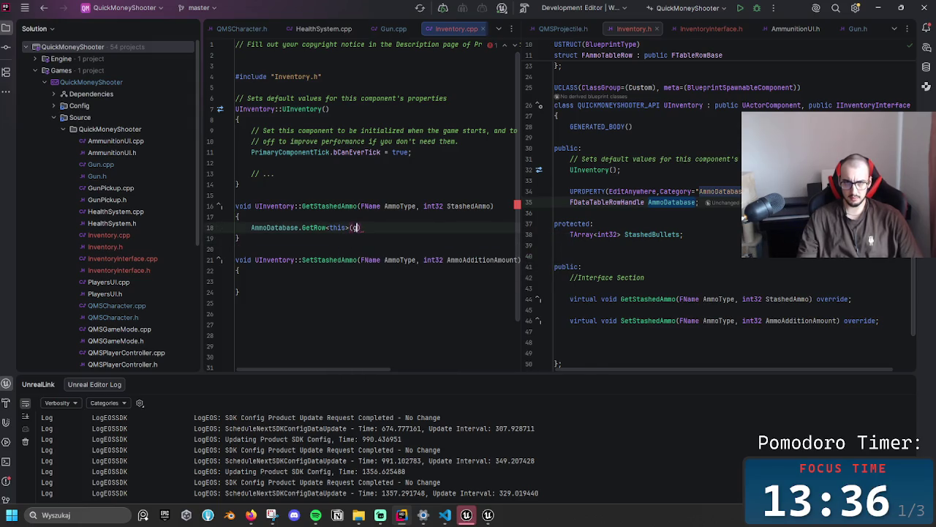
pyautogui.write('Get')
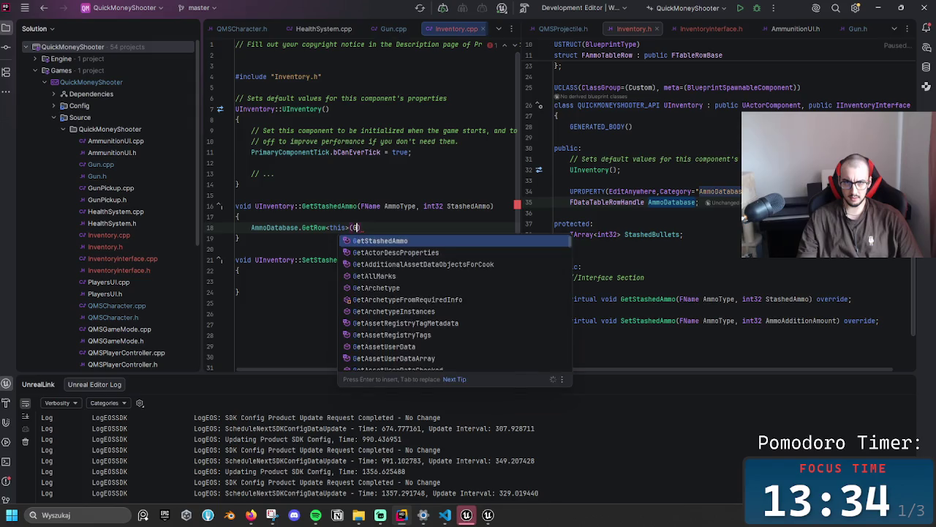
pyautogui.write('co')
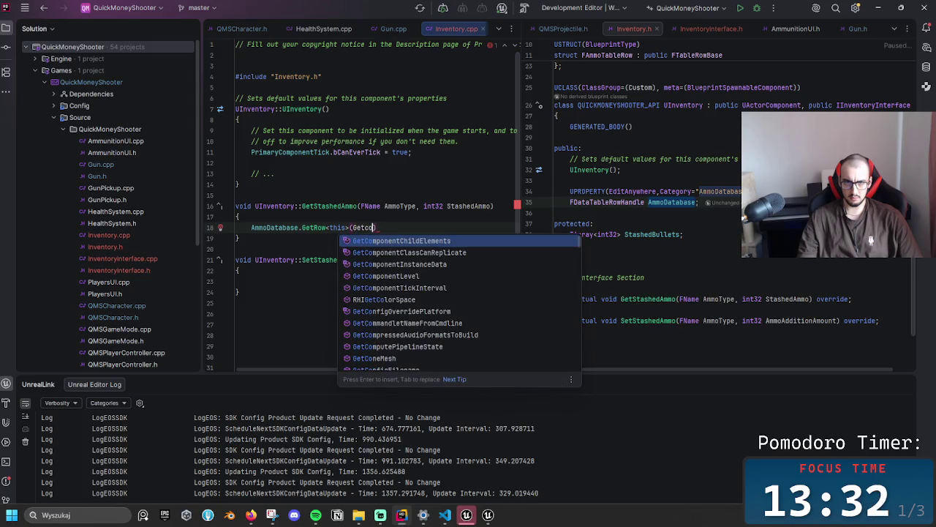
pyautogui.write('lumn')
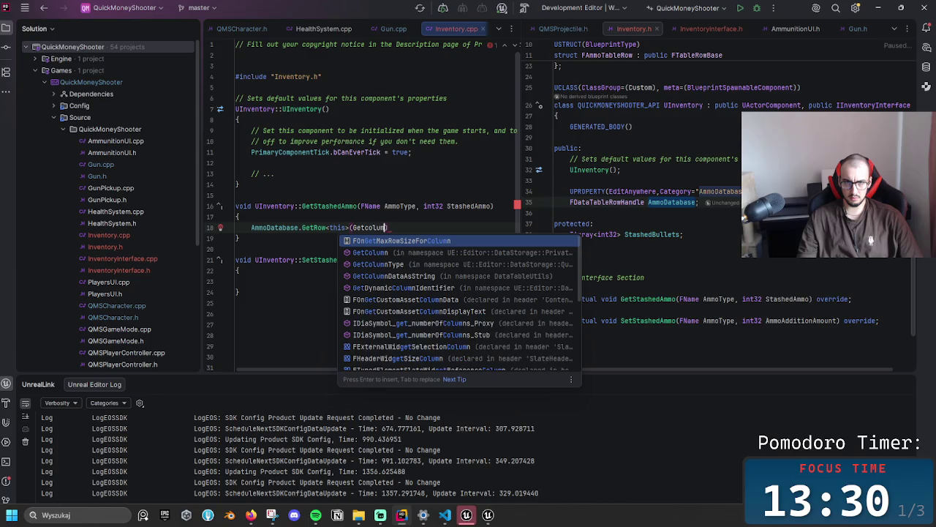
pyautogui.press('Escape')
# Replace the GetColumn argument with AmmoType and accept the StashedAmmo argument and .Set(StashedAmmo); ending
pyautogui.hotkey('ctrl', 'space')
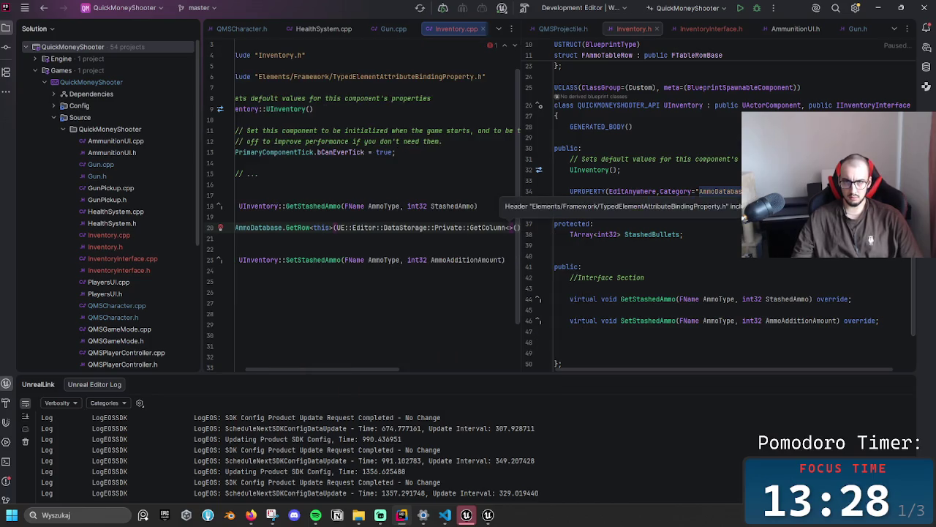
pyautogui.press('BackSpace')
pyautogui.press('BackSpace')
pyautogui.press('BackSpace')
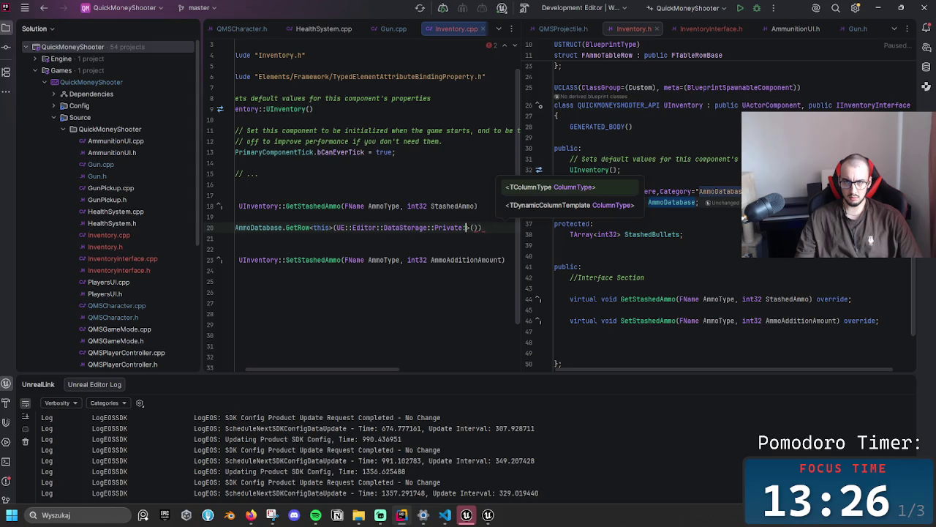
pyautogui.press('BackSpace')
pyautogui.press('BackSpace')
pyautogui.press('BackSpace')
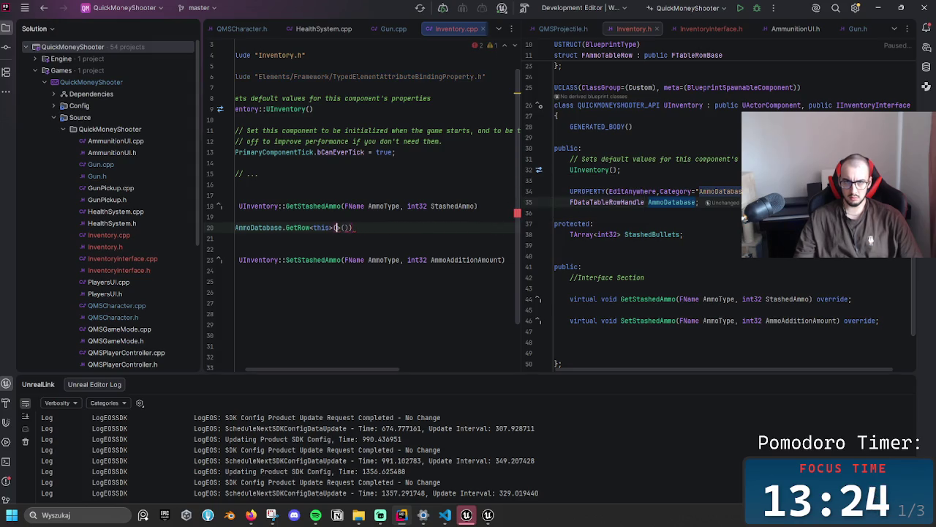
pyautogui.write('>')
pyautogui.press('BackSpace')
pyautogui.press('BackSpace')
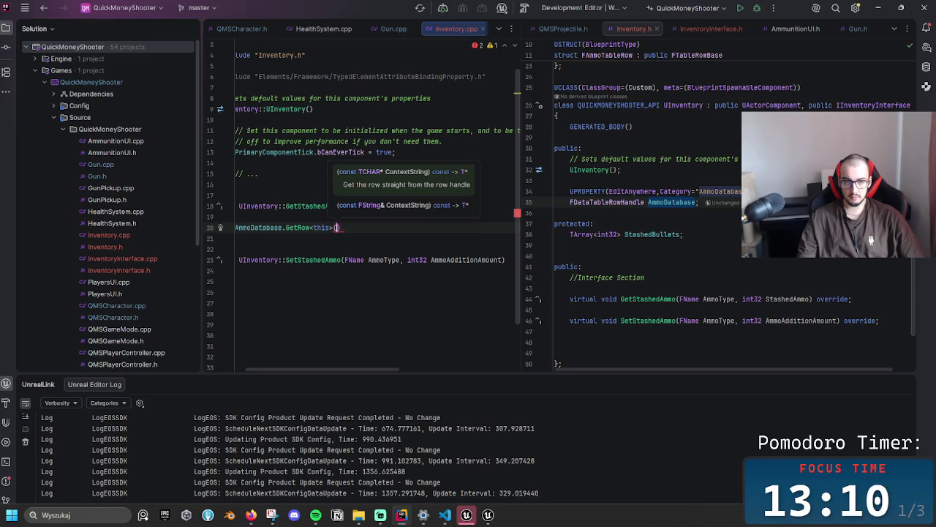
pyautogui.write(');')
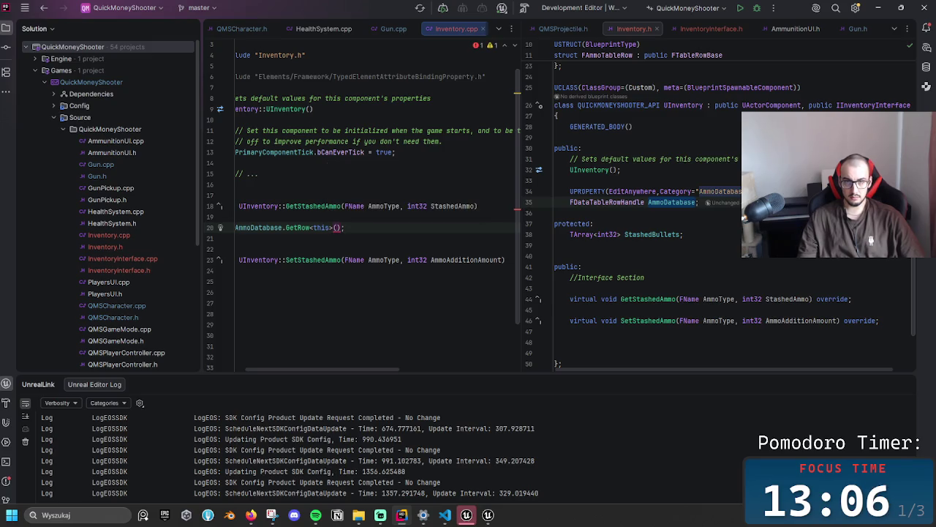
pyautogui.write('Ammo')
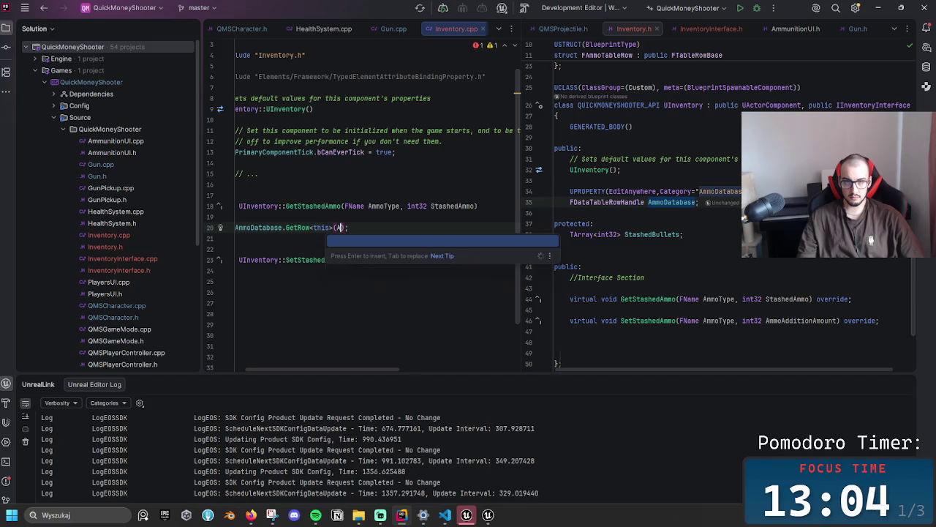
pyautogui.write('T')
pyautogui.press('Return')
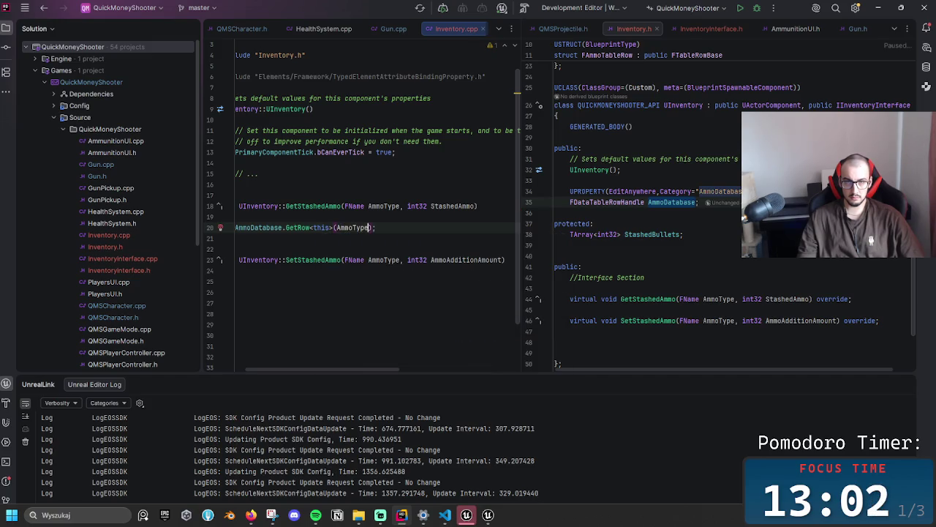
pyautogui.press('Tab')
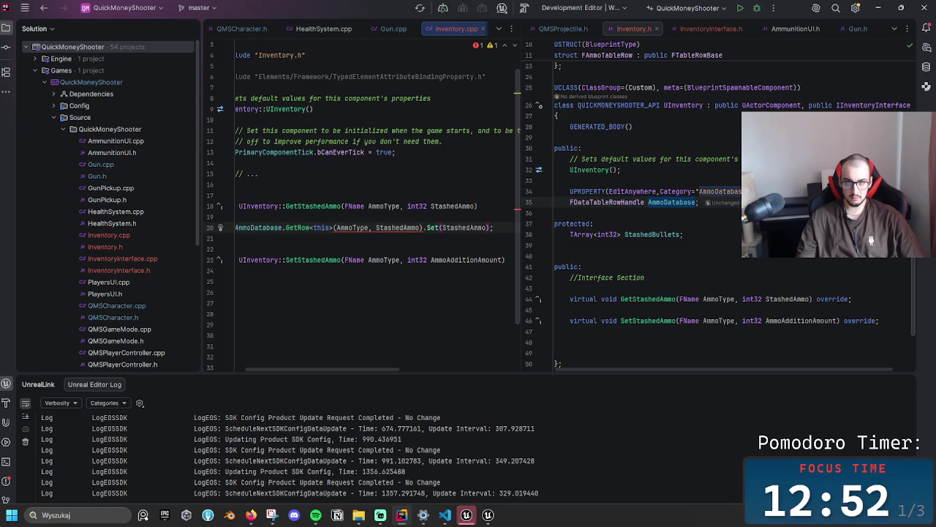
# Move through the GetRow line's arguments to place the caret after GetRow's StashedAmmo argument
pyautogui.click(486, 227)
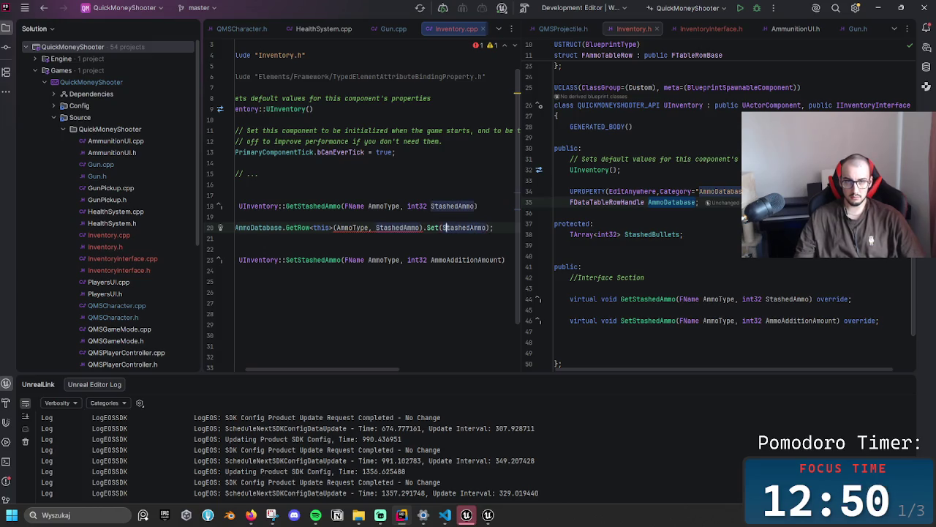
pyautogui.click(393, 227)
pyautogui.click(332, 228)
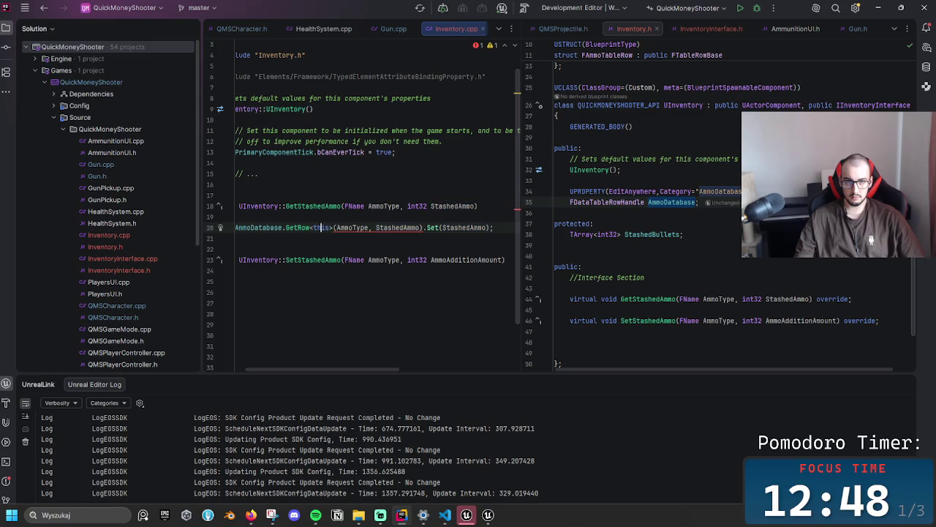
pyautogui.click(353, 228)
pyautogui.click(407, 227)
pyautogui.click(430, 228)
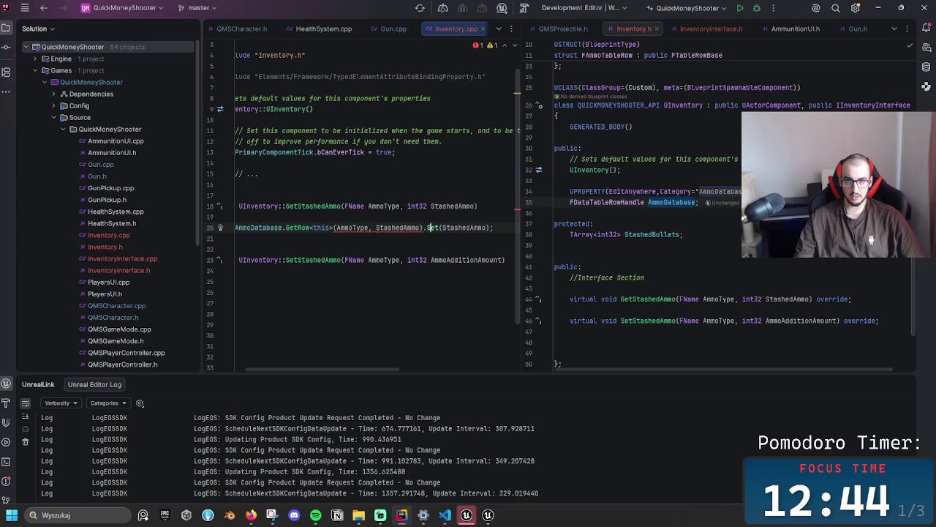
pyautogui.click(421, 228)
# Delete StashedAmmo from GetRow, leaving '(AmmoType,)', and unfold the FAmmoTableRow struct in the header
pyautogui.hotkey('ctrl', 'BackSpace')
pyautogui.press('BackSpace')
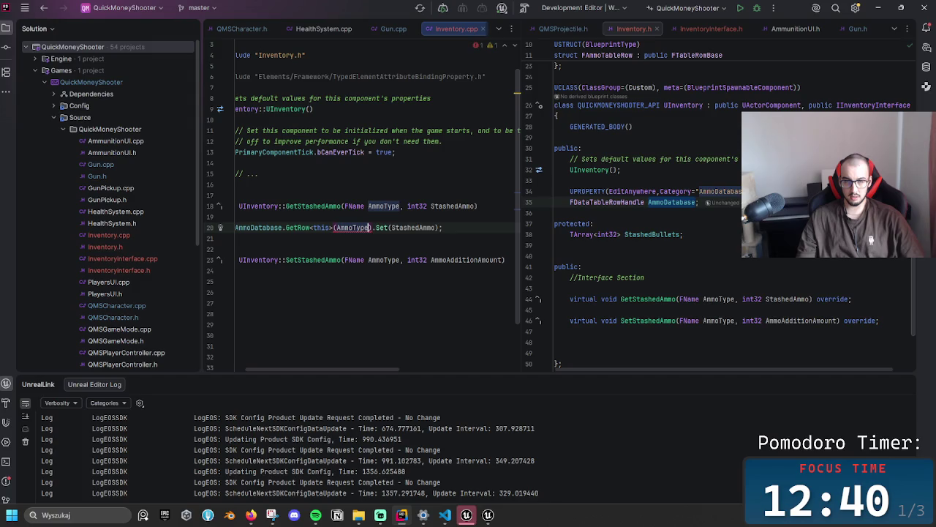
pyautogui.write(',')
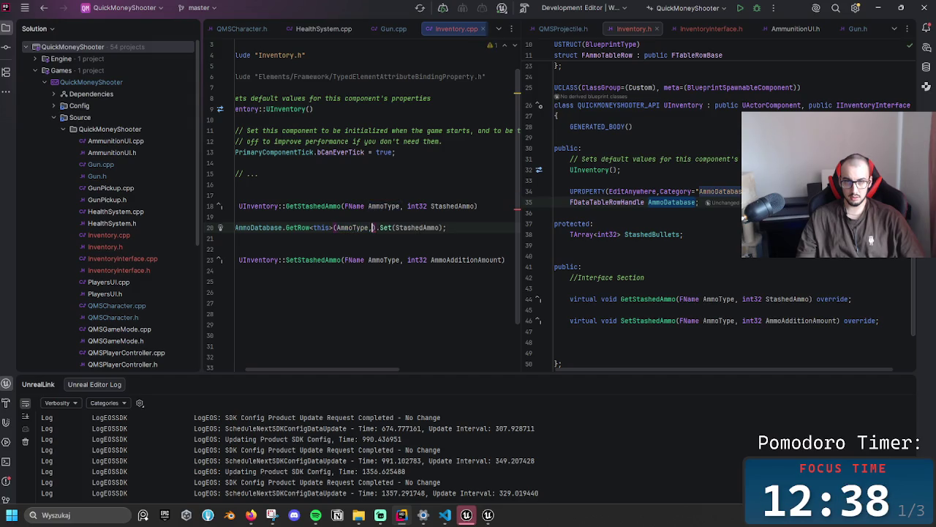
pyautogui.press('BackSpace')
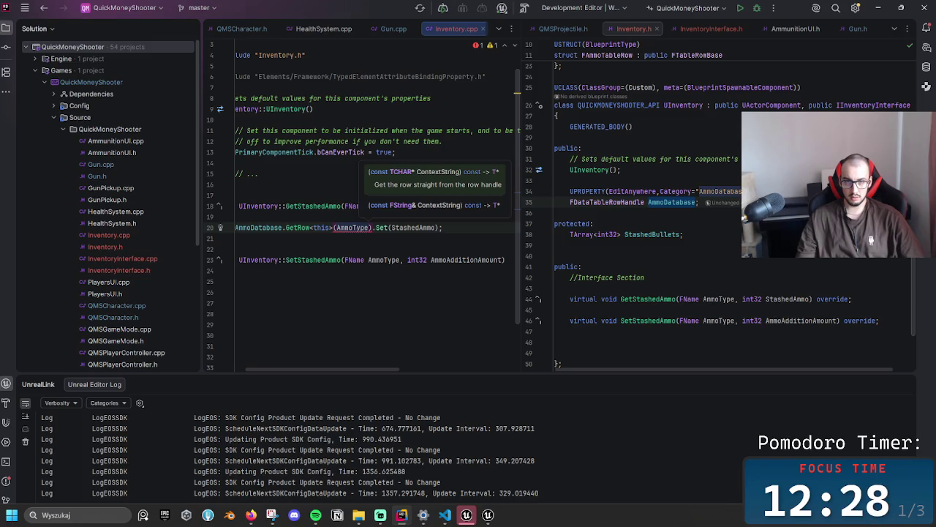
pyautogui.write(',')
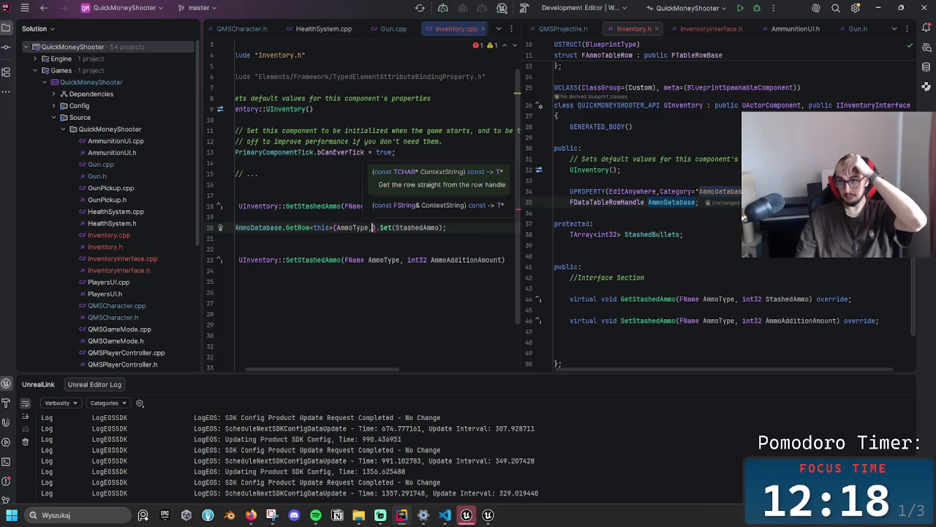
pyautogui.click(538, 54)
# In Inventory.h, check FAmmoTableRow's AmmoAmount and delete the protected StashedBullets array declaration
pyautogui.scroll(2, 732, 205)
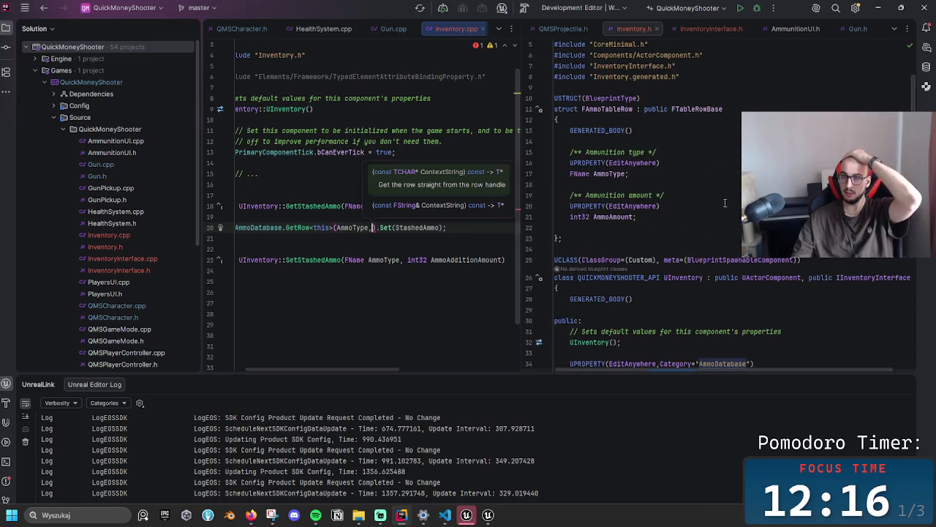
pyautogui.doubleClick(610, 217)
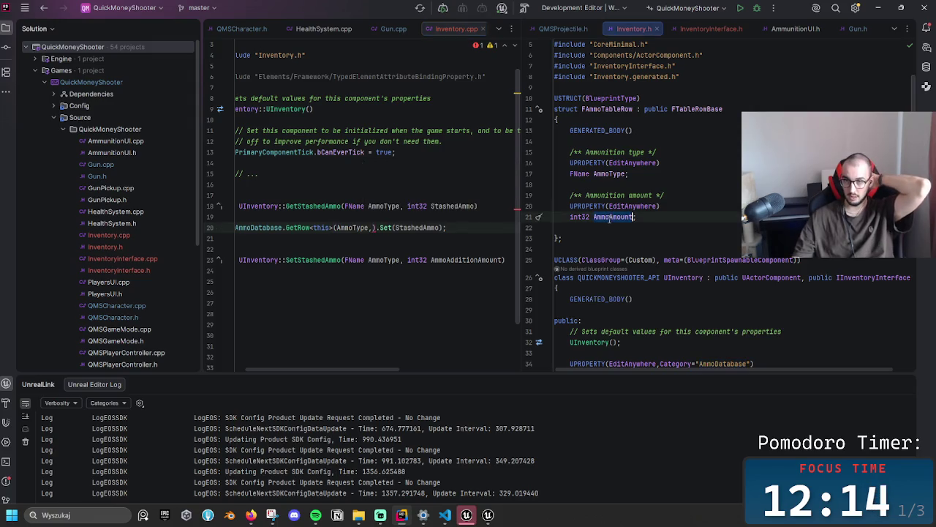
pyautogui.scroll(-3, 609, 224)
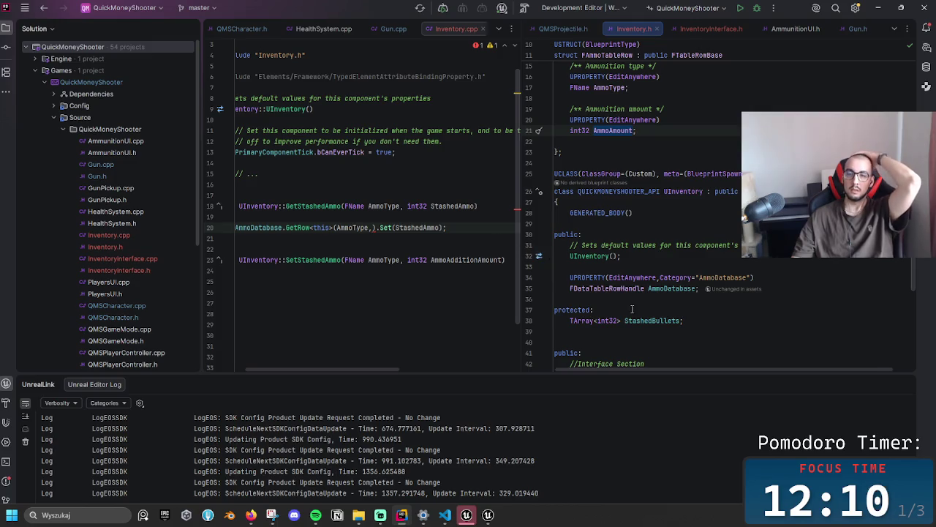
pyautogui.scroll(-2, 632, 309)
pyautogui.moveTo(683, 277)
pyautogui.mouseDown()
pyautogui.moveTo(534, 282)
pyautogui.moveTo(528, 268)
pyautogui.mouseUp()
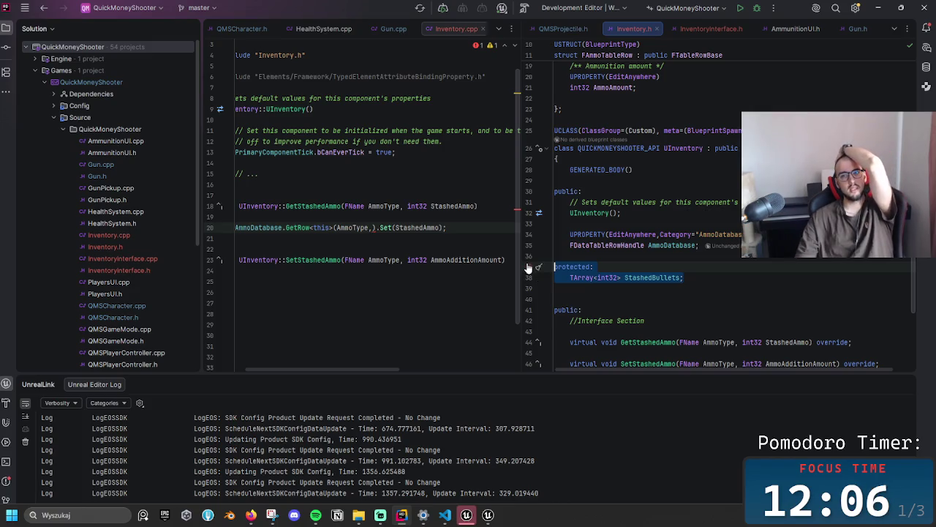
pyautogui.press('BackSpace')
pyautogui.press('BackSpace')
pyautogui.press('BackSpace')
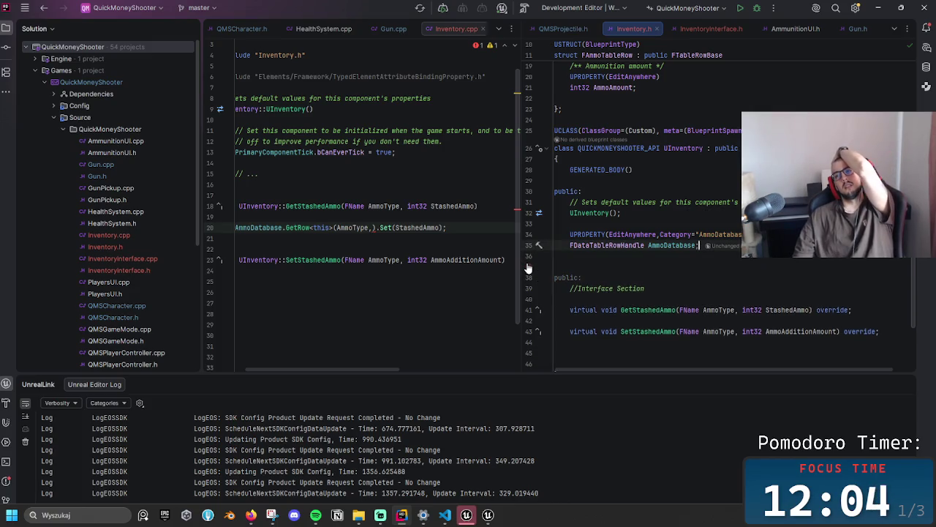
pyautogui.press('Down')
pyautogui.press('Down')
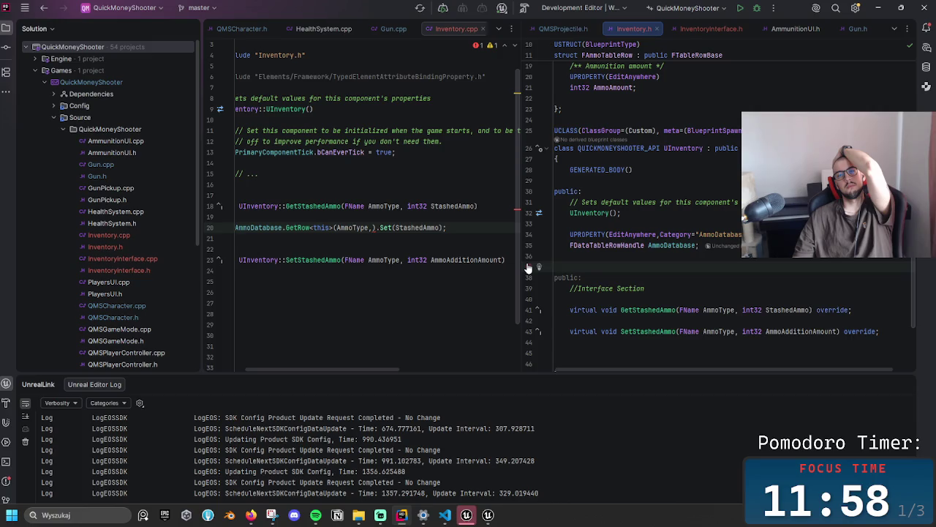
# Return to Inventory.cpp and put the caret on the AmmoDatabase GetRow line 20
pyautogui.click(385, 268)
pyautogui.moveTo(376, 369); pyautogui.dragTo(333, 370)
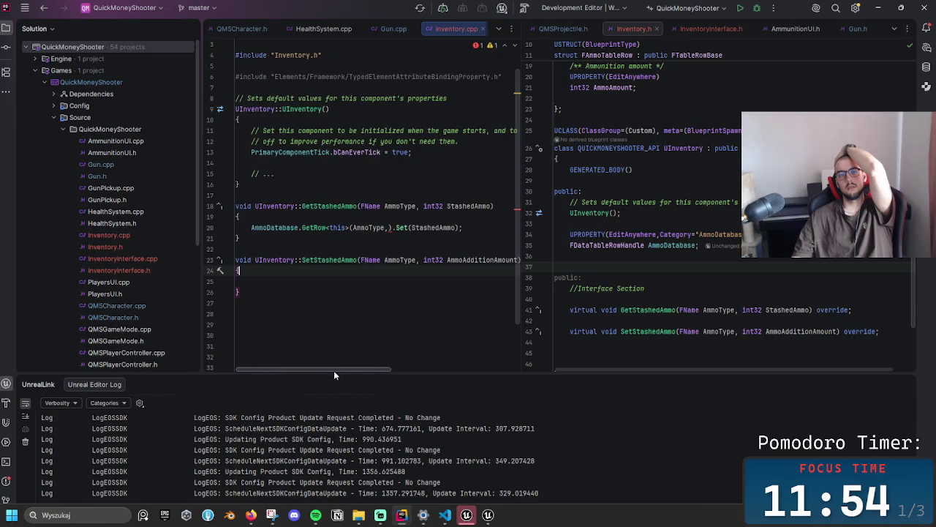
pyautogui.click(269, 227)
pyautogui.moveTo(268, 228); pyautogui.dragTo(314, 228)
pyautogui.press('Right')
pyautogui.press('Right')
pyautogui.press('Right')
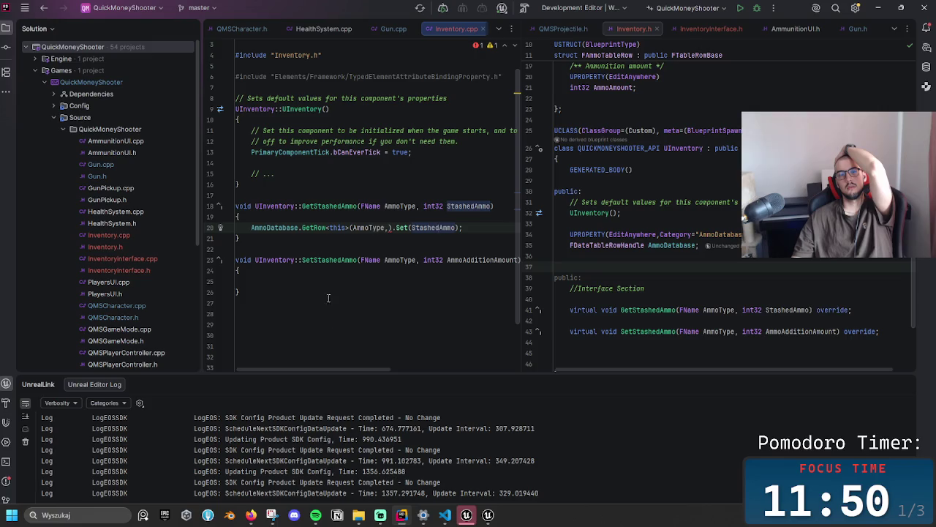
# Switch to Firefox and search YouTube for 'database ue5'
pyautogui.moveTo(251, 515)
pyautogui.click(285, 469)
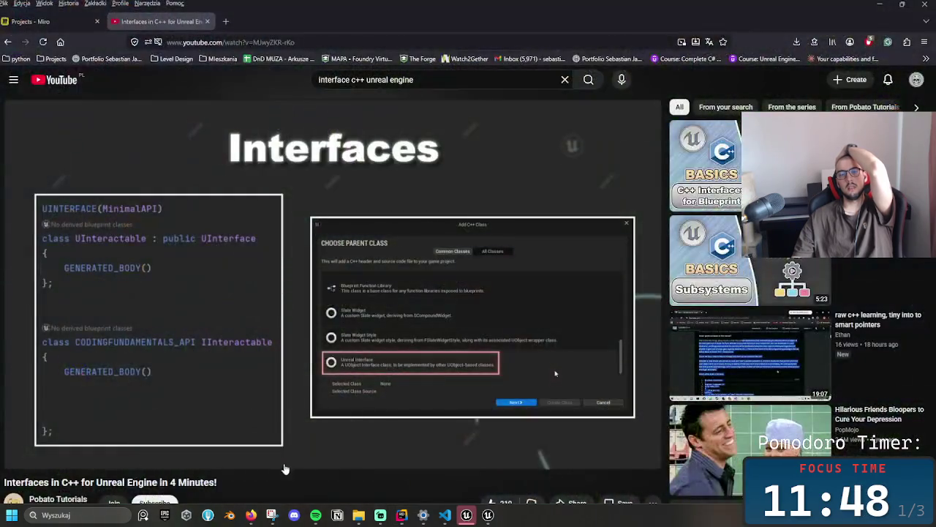
pyautogui.press('/')
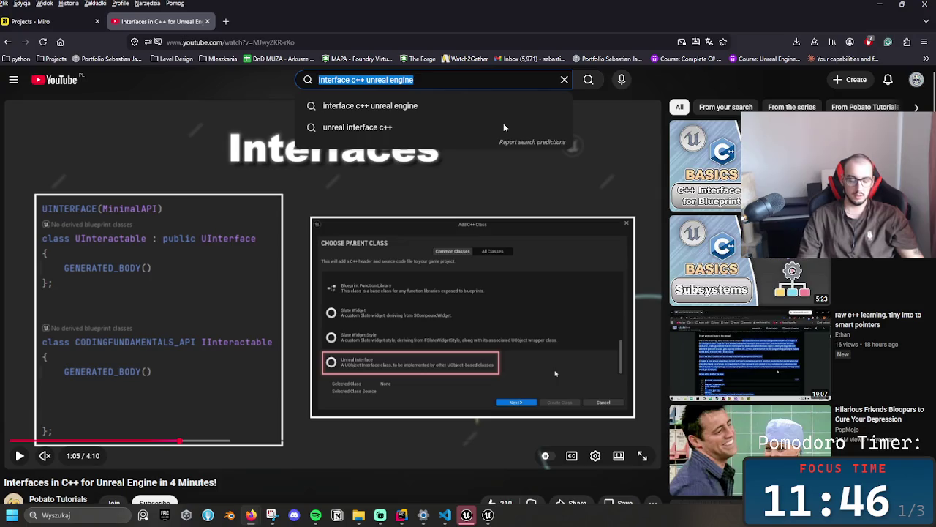
pyautogui.write('datgaba')
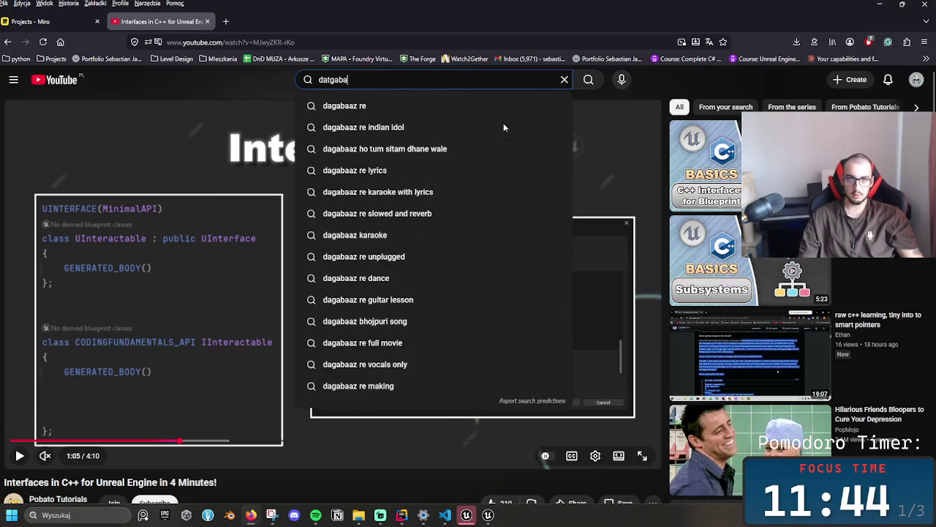
pyautogui.press('BackSpace')
pyautogui.press('BackSpace')
pyautogui.press('BackSpace')
pyautogui.write('av')
pyautogui.press('BackSpace')
pyautogui.write('base')
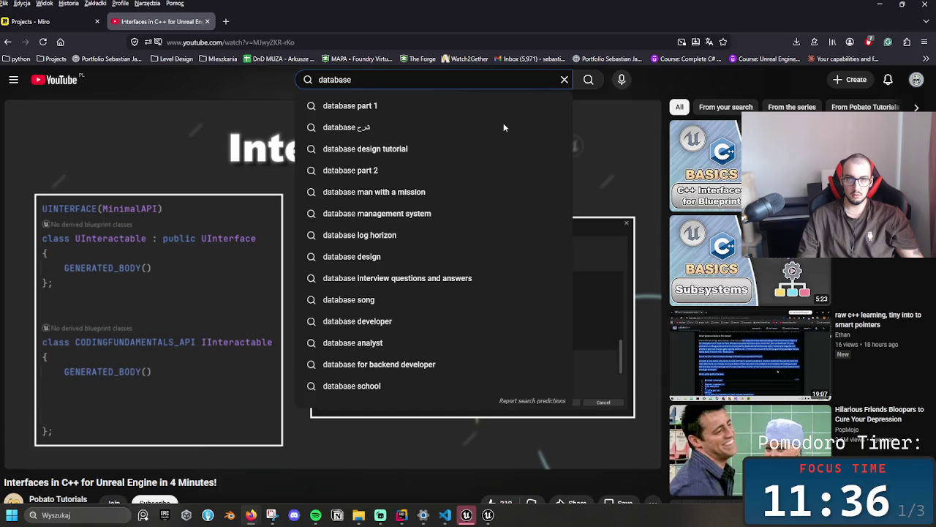
pyautogui.write('ue5')
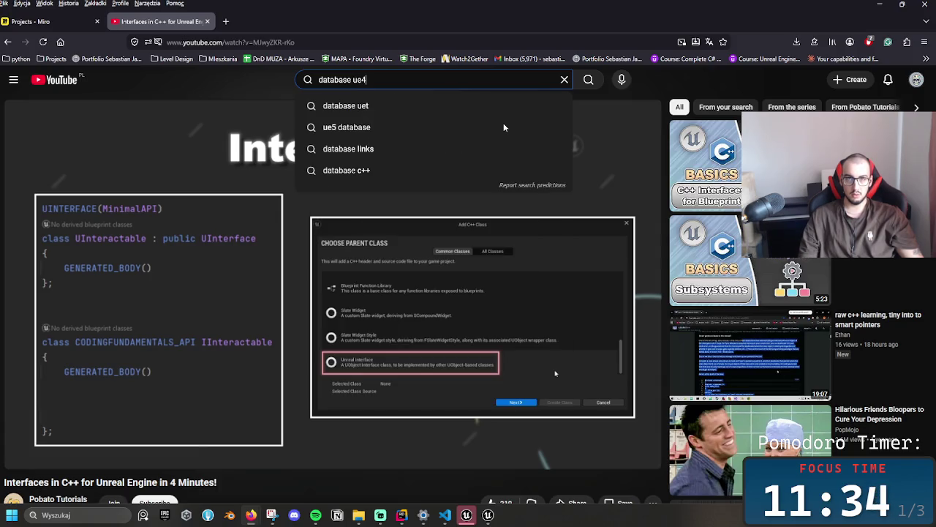
pyautogui.press('Return')
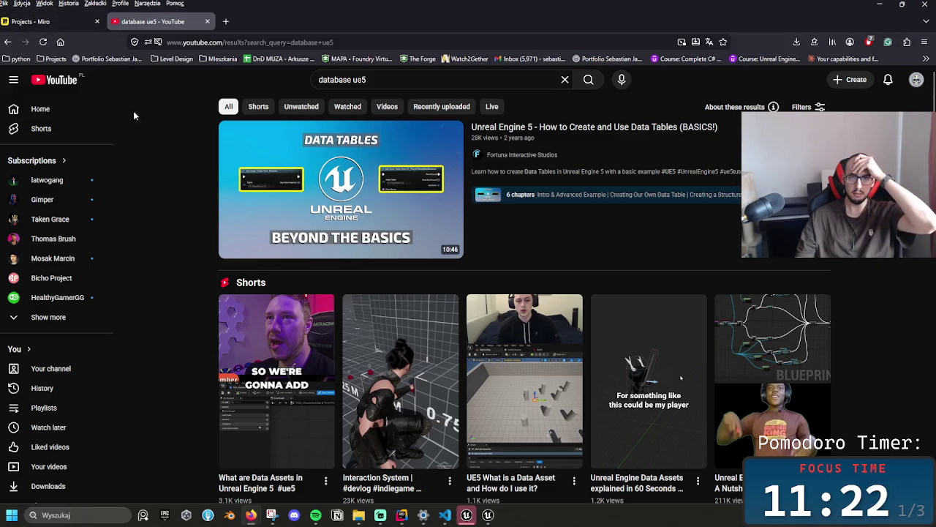
# Refine the YouTube search to 'database ue5 C++'
pyautogui.click(382, 82)
pyautogui.write('C++')
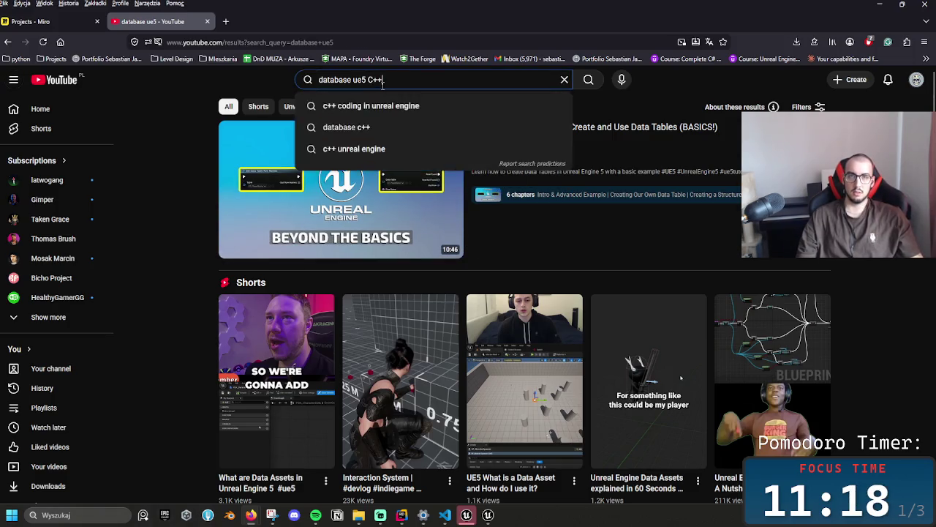
pyautogui.press('Return')
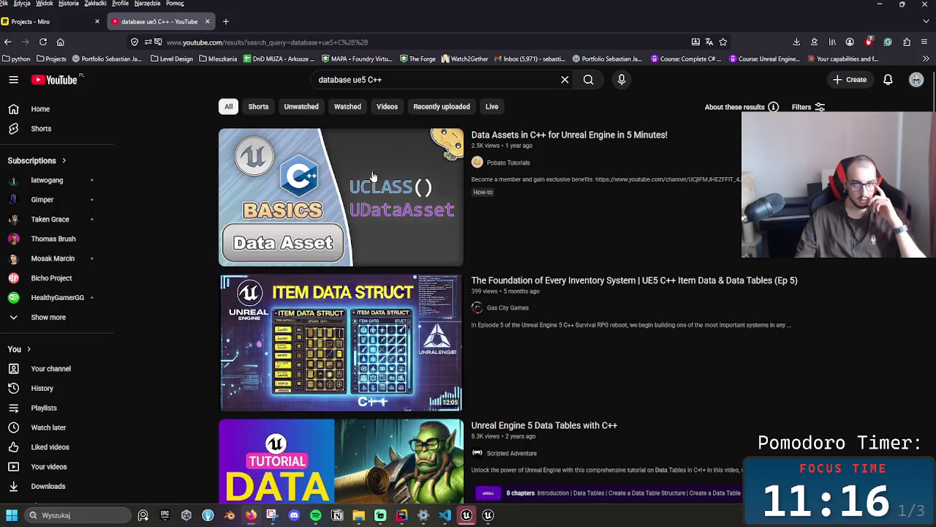
# Play the 'Data Assets in C++' video with sound, move Discord aside, then bring Unreal Editor forward
pyautogui.click(384, 238)
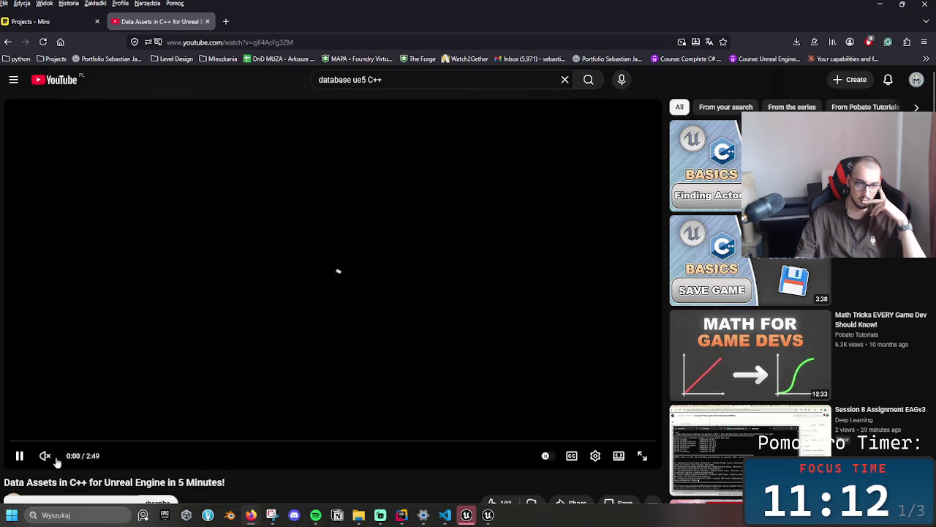
pyautogui.moveTo(57, 456); pyautogui.dragTo(64, 456)
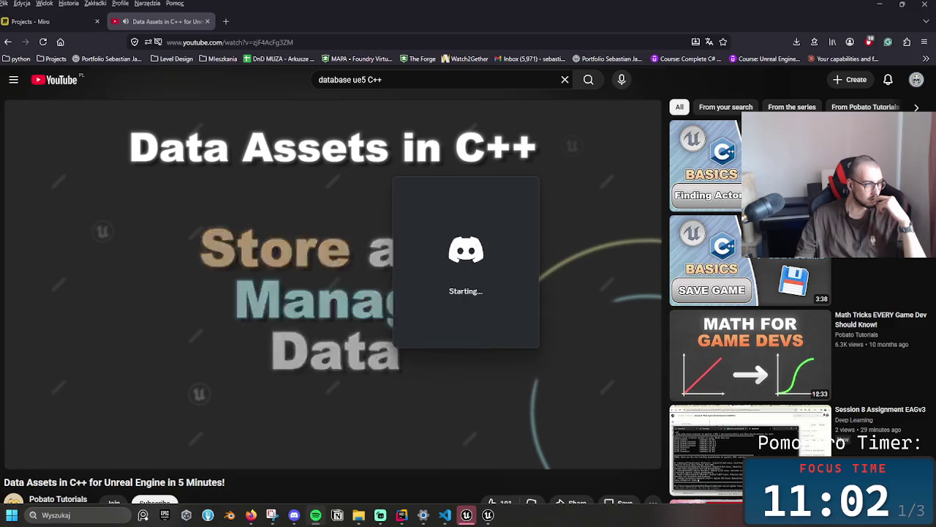
pyautogui.moveTo(473, 258); pyautogui.dragTo(40, 249)
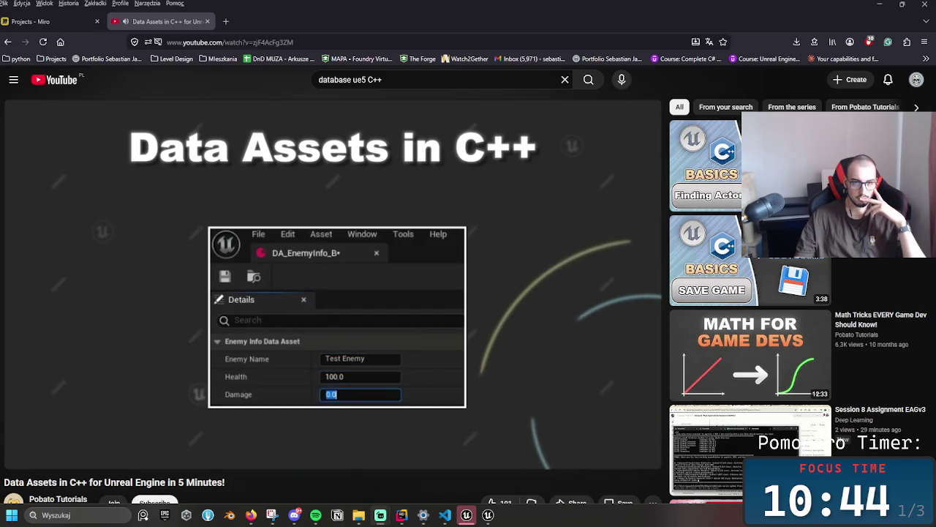
pyautogui.click(466, 515)
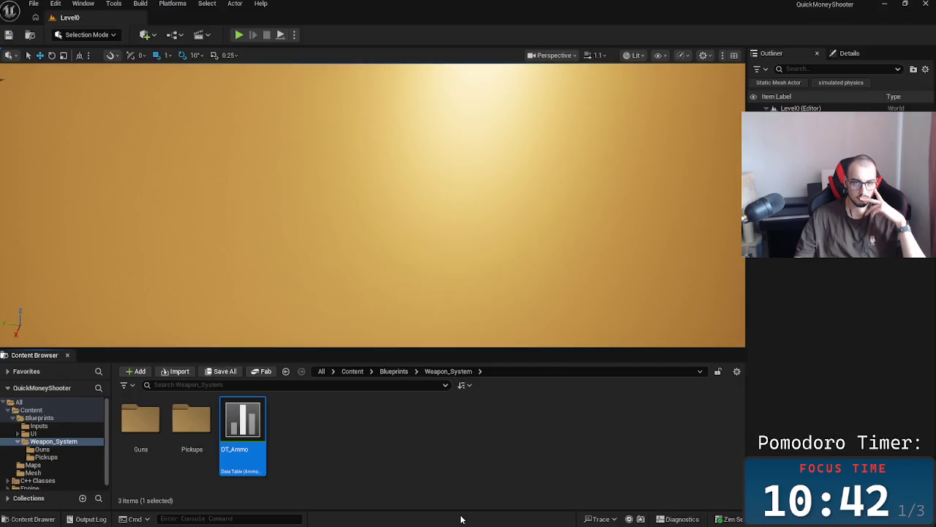
# Minimize Unreal Editor to get back to the Data Assets tutorial video
pyautogui.click(884, 4)
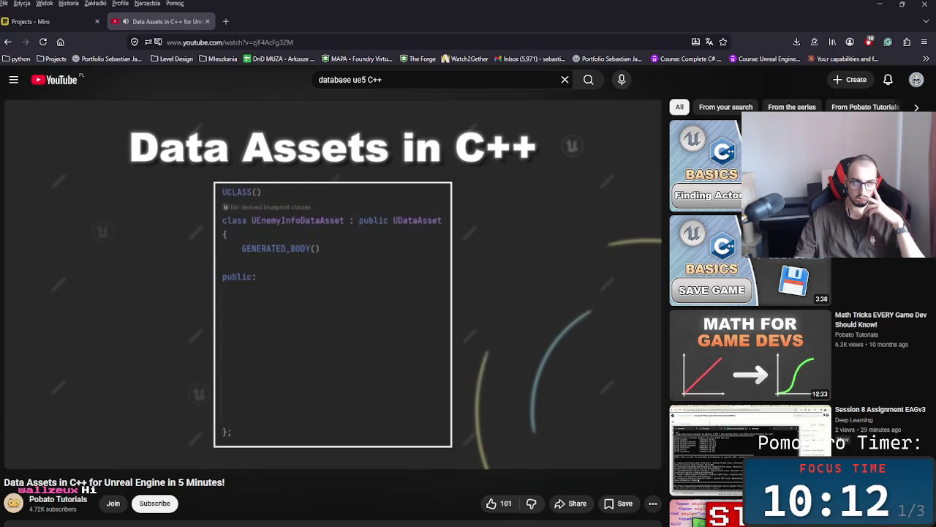
pyautogui.moveTo(171, 358)
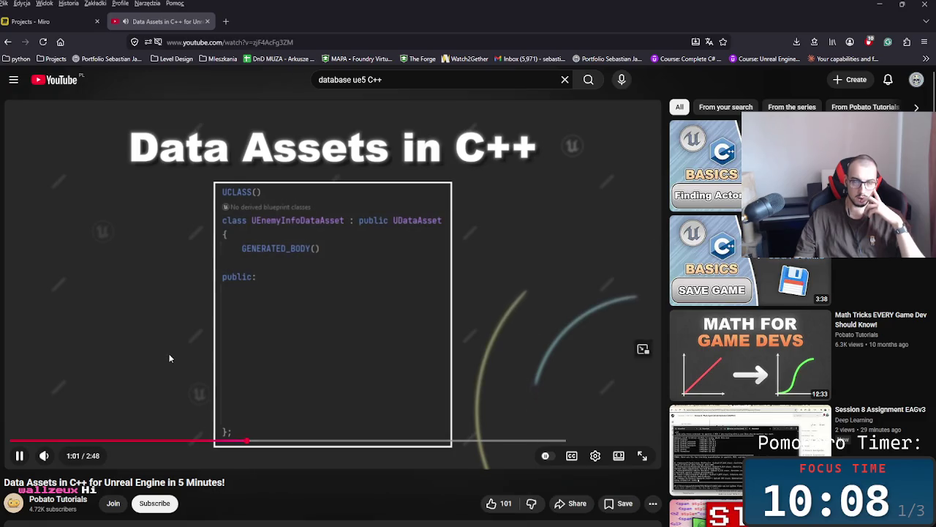
pyautogui.click(169, 357)
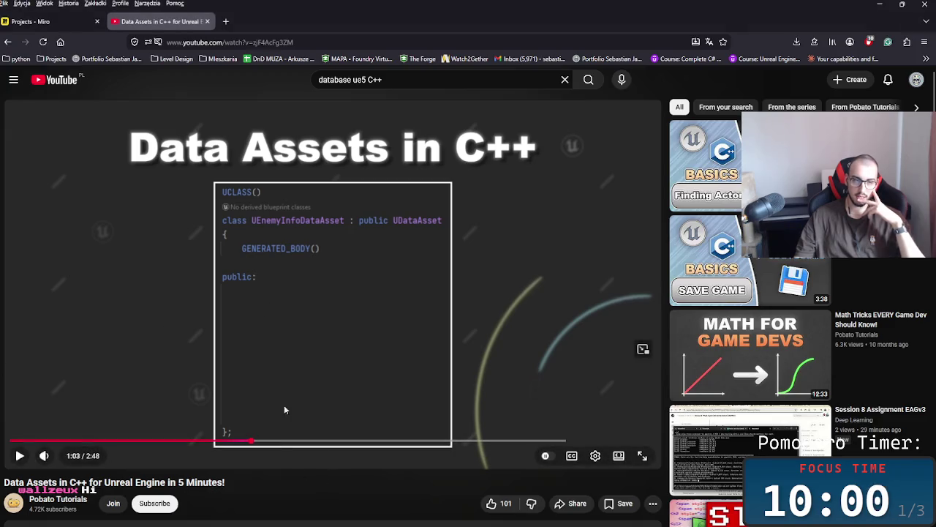
pyautogui.click(224, 348)
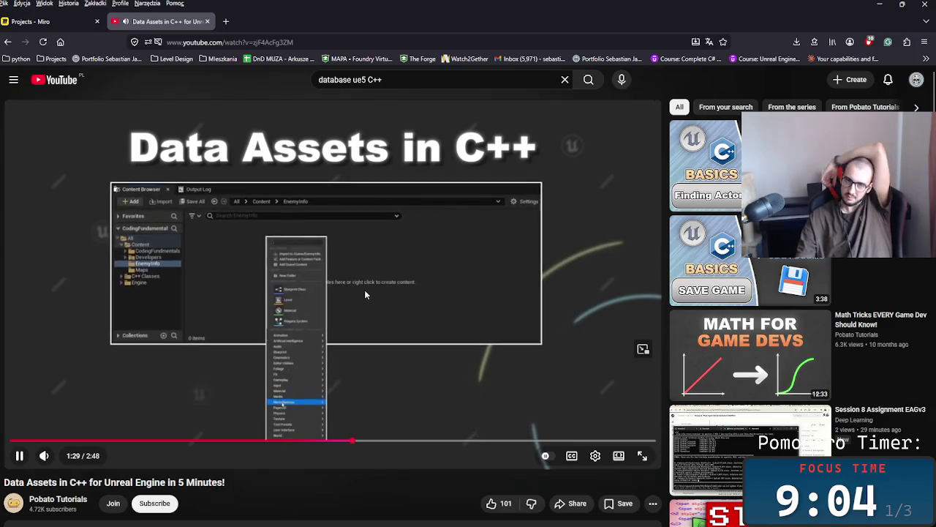
# Switch the Data Assets tutorial to full screen and watch it to about 2:41
pyautogui.click(642, 454)
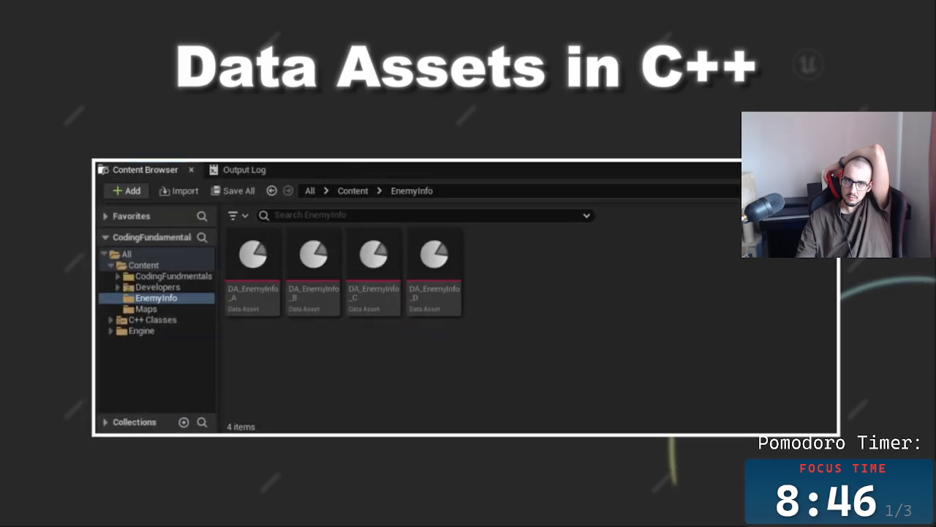
pyautogui.moveTo(663, 413)
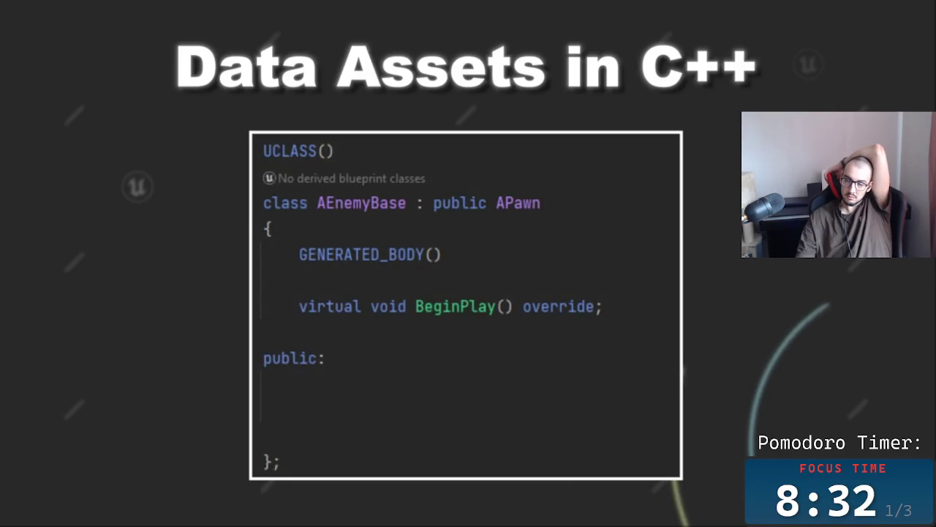
pyautogui.moveTo(622, 401)
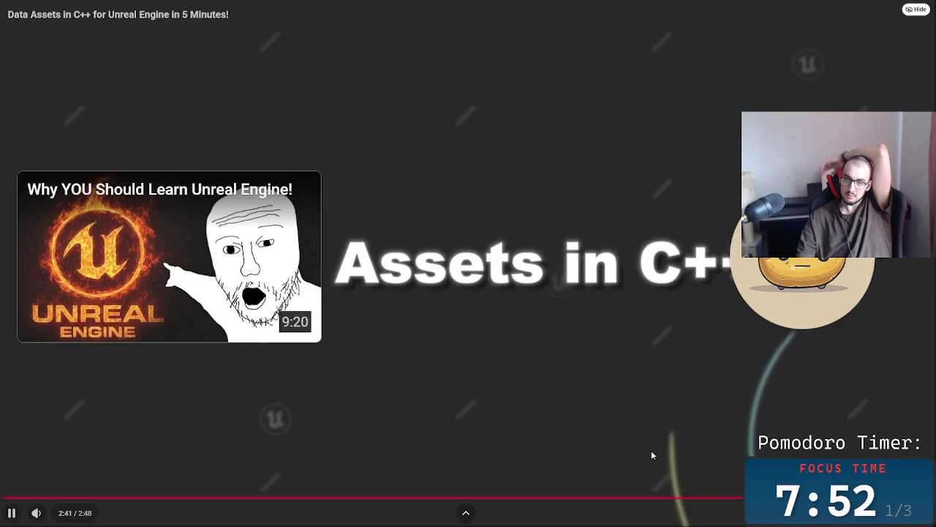
# Pause the tutorial near its end, exit full screen, and bring the QuickMoneyShooter Unreal Editor forward
pyautogui.click(652, 450)
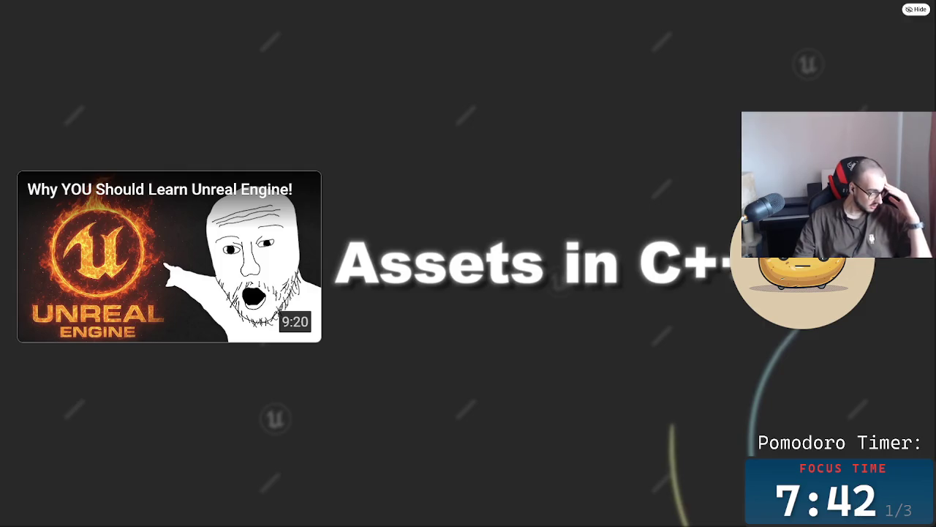
pyautogui.moveTo(169, 99)
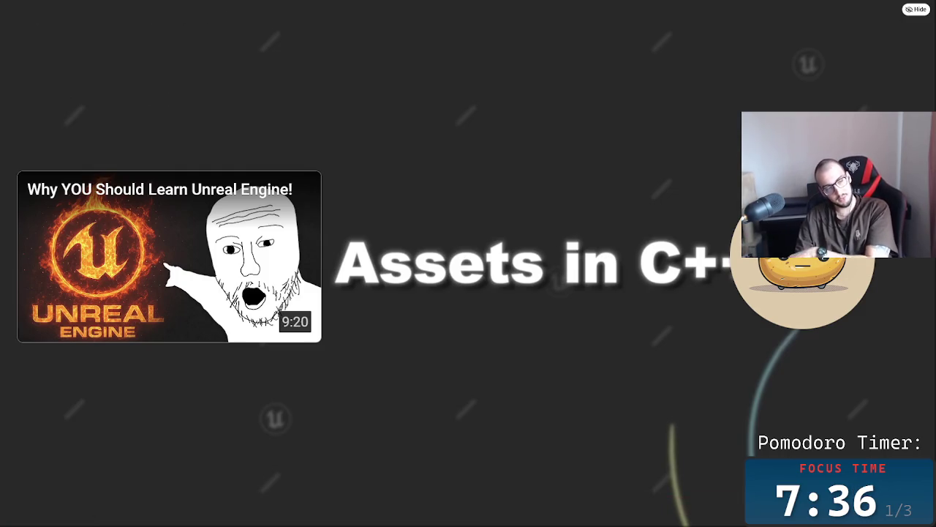
pyautogui.moveTo(215, 483)
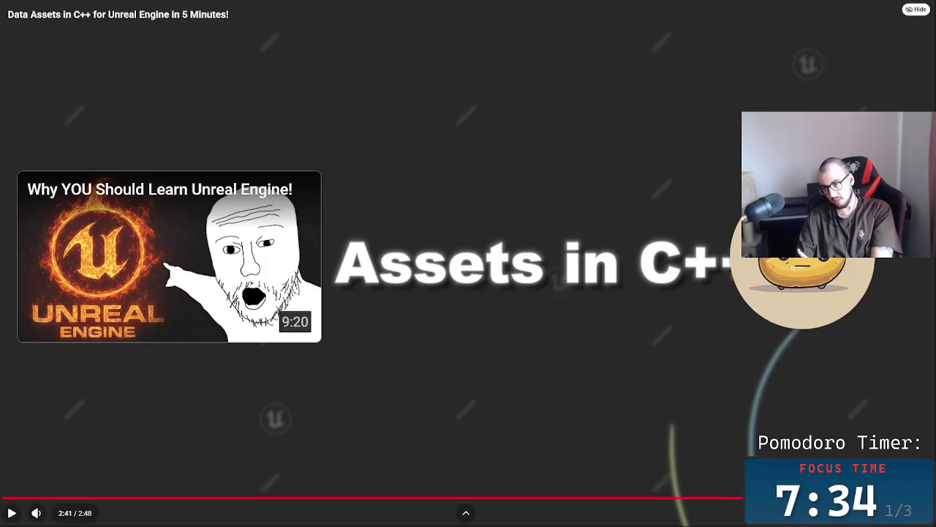
pyautogui.press('Escape')
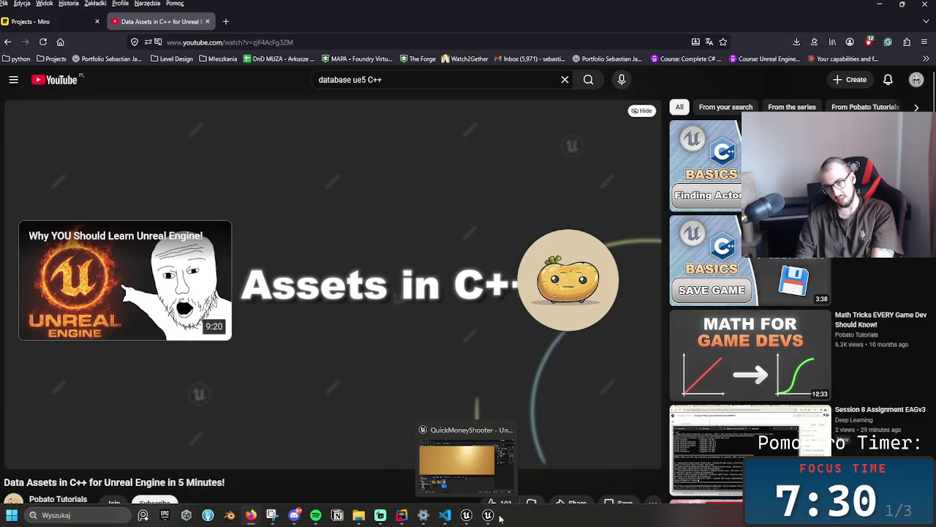
pyautogui.click(476, 518)
pyautogui.click(428, 424)
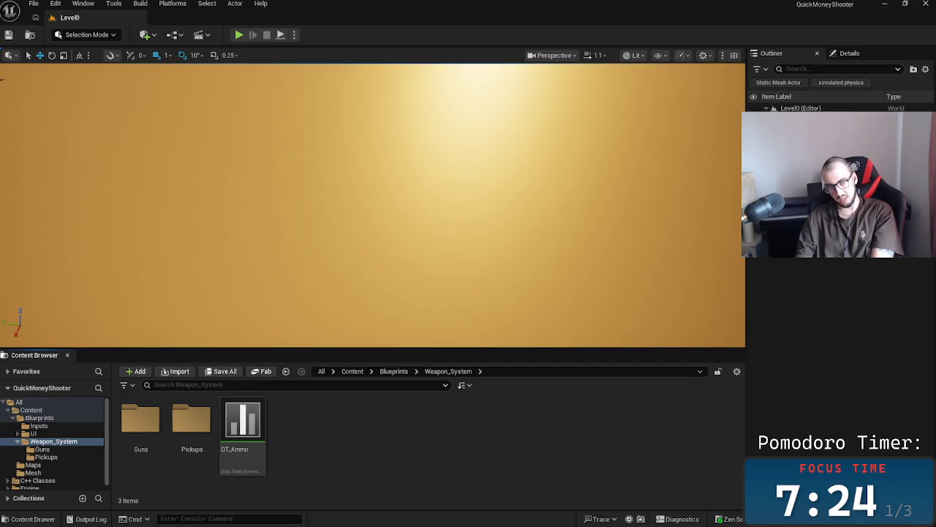
# Switch to Rider and delete the draft GetRow line from GetStashedAmmo in Inventory.cpp
pyautogui.hotkey('alt', 'Tab')
pyautogui.press('Tab')
pyautogui.press('Tab')
pyautogui.press('Tab')
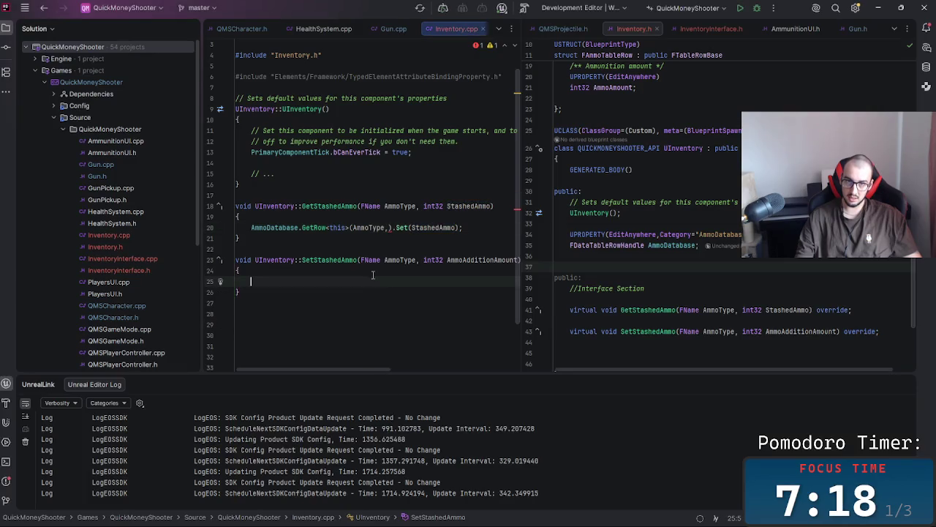
pyautogui.moveTo(464, 227); pyautogui.dragTo(251, 227)
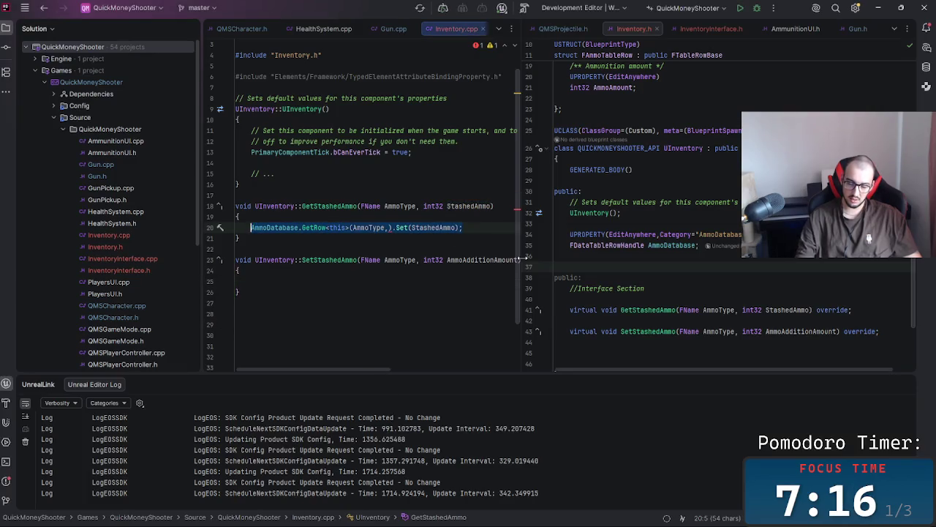
pyautogui.press('BackSpace')
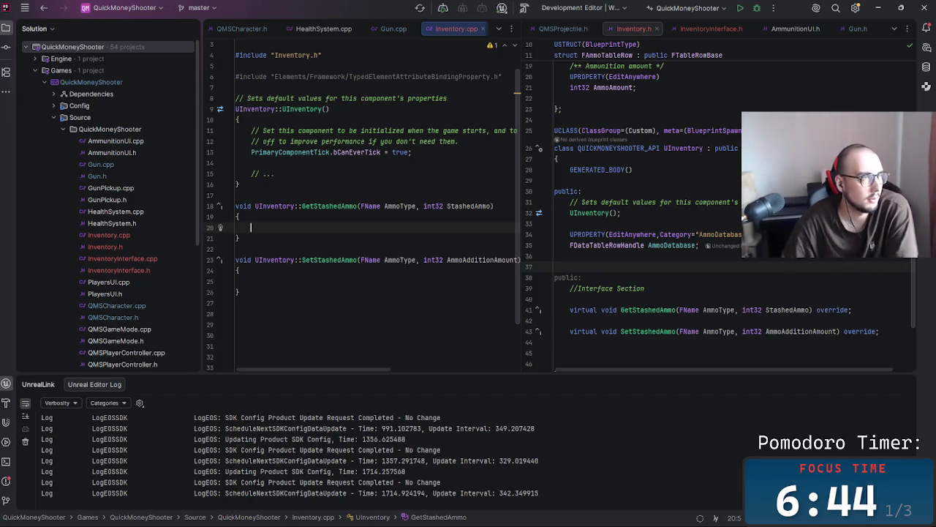
# Check SetStashedAmmo and the AmmoDatabase declaration in Inventory.h, then return to Unreal Editor
pyautogui.click(460, 291)
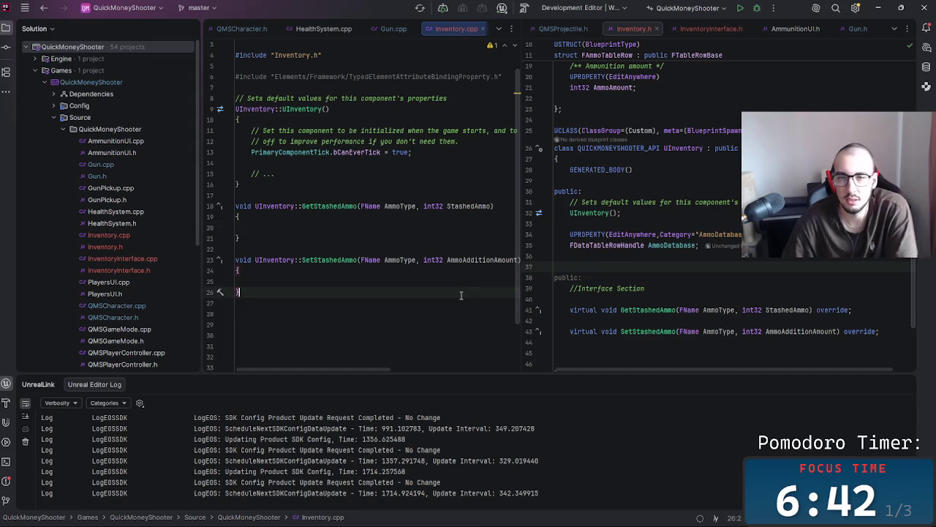
pyautogui.click(431, 279)
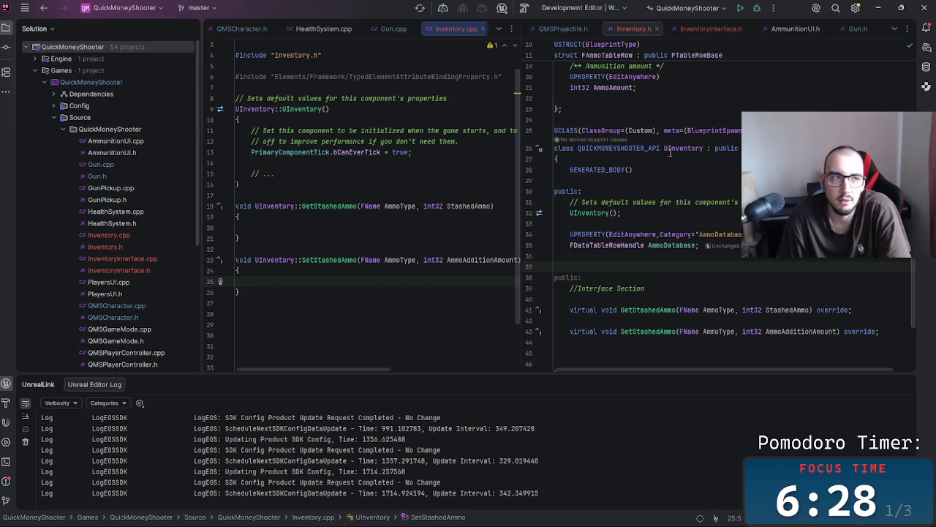
pyautogui.click(704, 242)
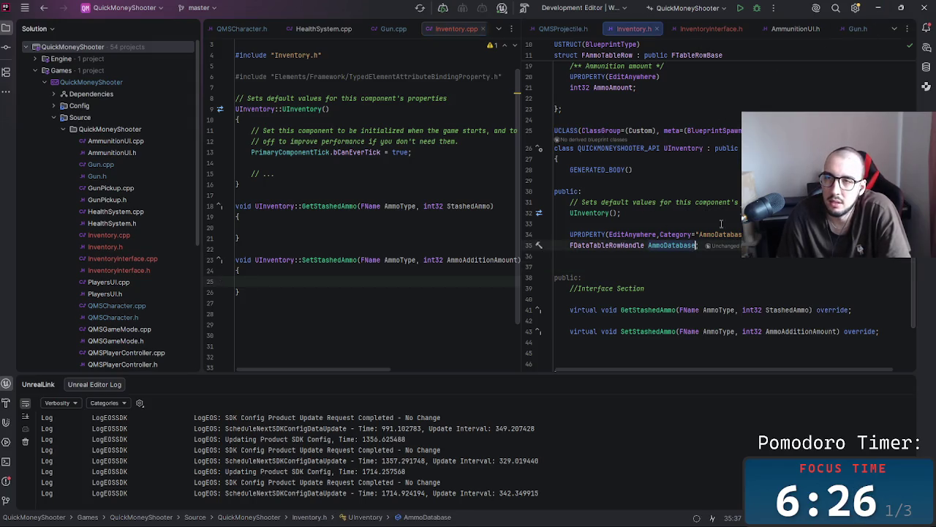
pyautogui.hotkey('alt', 'Tab')
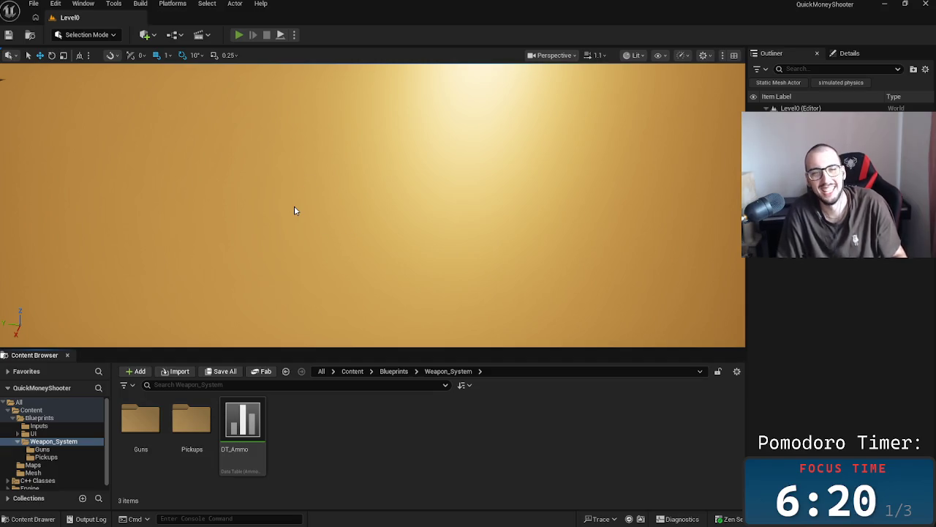
# Play the level, pick up the gun and fire a burst of shots to drain the magazine
pyautogui.click(239, 34)
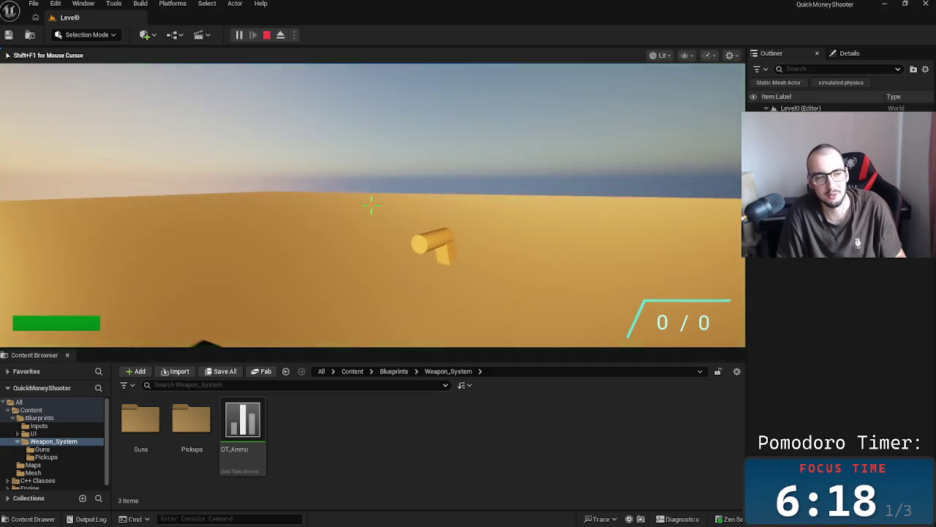
pyautogui.press('w')
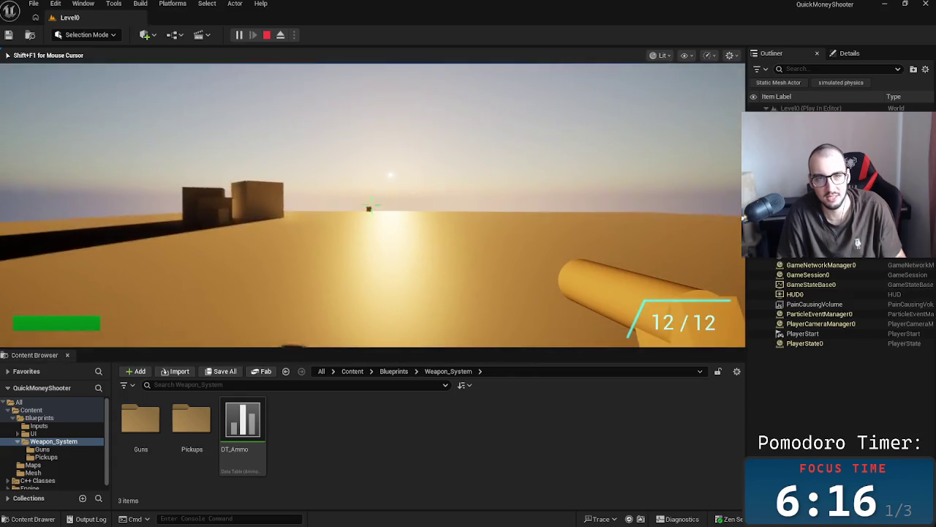
pyautogui.click(367, 208)
pyautogui.click(367, 207)
pyautogui.click(367, 208)
pyautogui.click(368, 208)
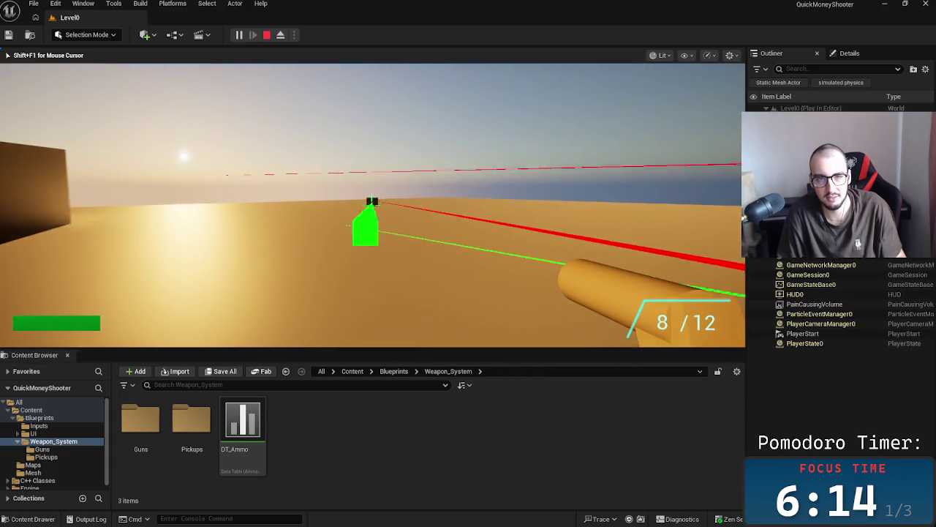
pyautogui.click(373, 204)
pyautogui.click(373, 204)
pyautogui.click(373, 205)
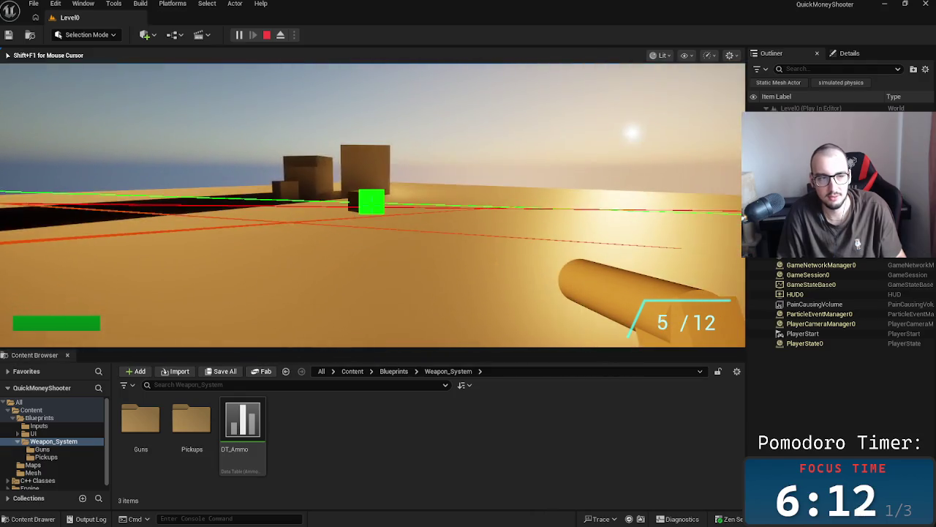
pyautogui.hotkey('shift', 'F1')
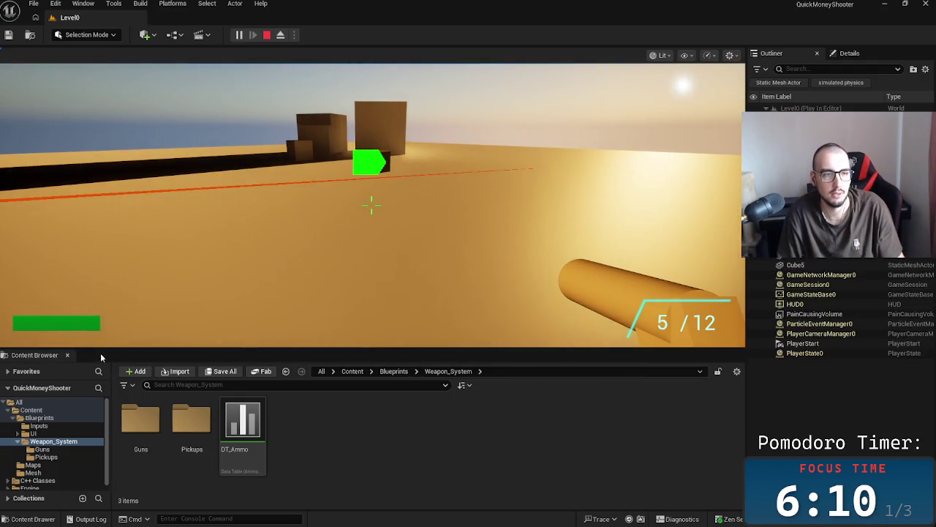
# Open the Output Log from the Window menu and select the 'Actor is dead!' warning
pyautogui.click(31, 3)
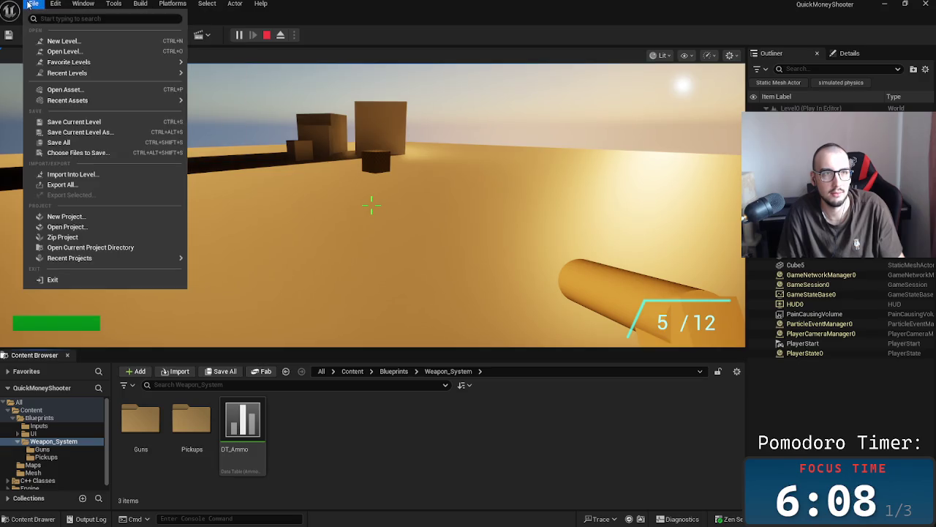
pyautogui.click(82, 4)
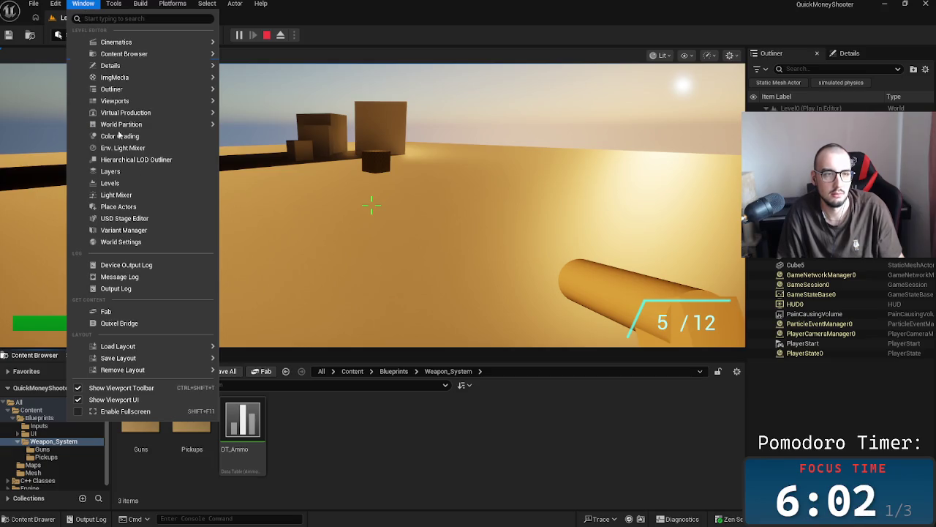
pyautogui.click(118, 288)
pyautogui.moveTo(114, 437)
pyautogui.mouseDown()
pyautogui.moveTo(4, 436)
pyautogui.moveTo(31, 437)
pyautogui.mouseUp()
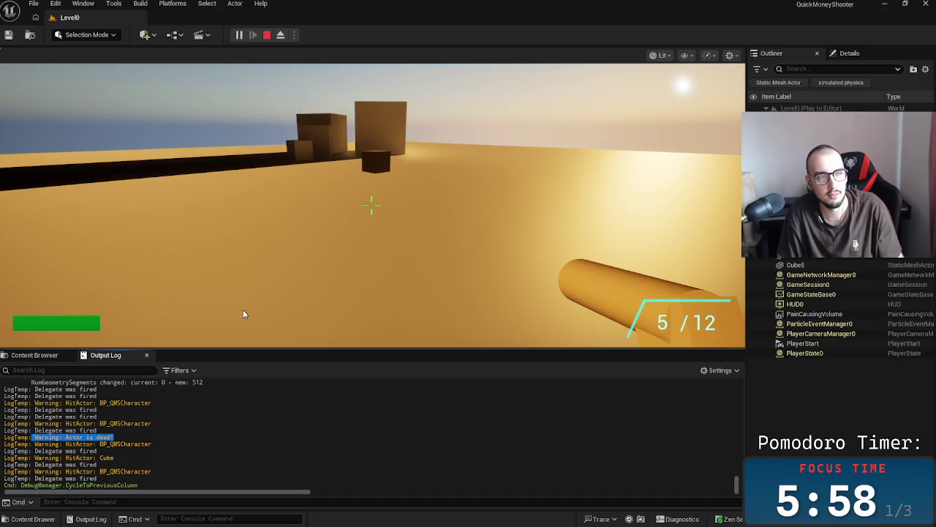
# Back in the game, grab the cube with the gun's beam, launch it and fire more shots
pyautogui.click(320, 251)
pyautogui.rightClick(370, 205)
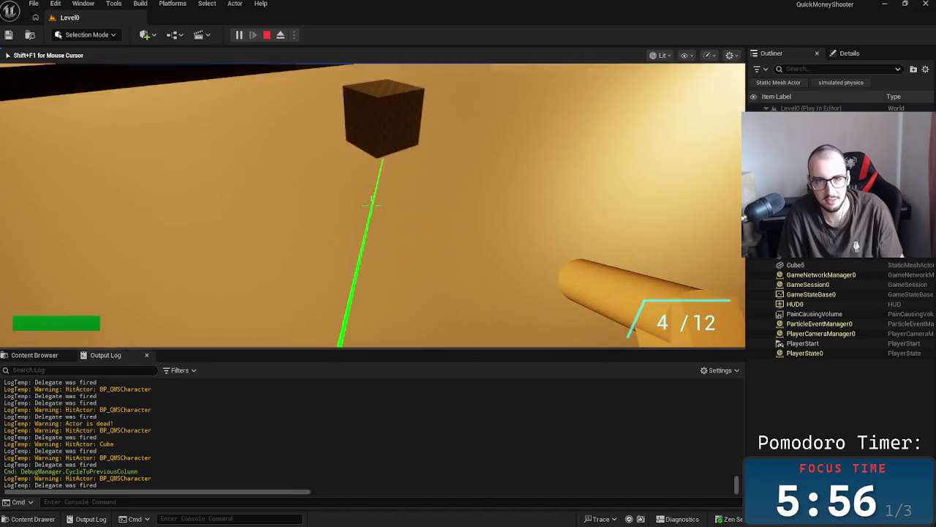
pyautogui.click(371, 205)
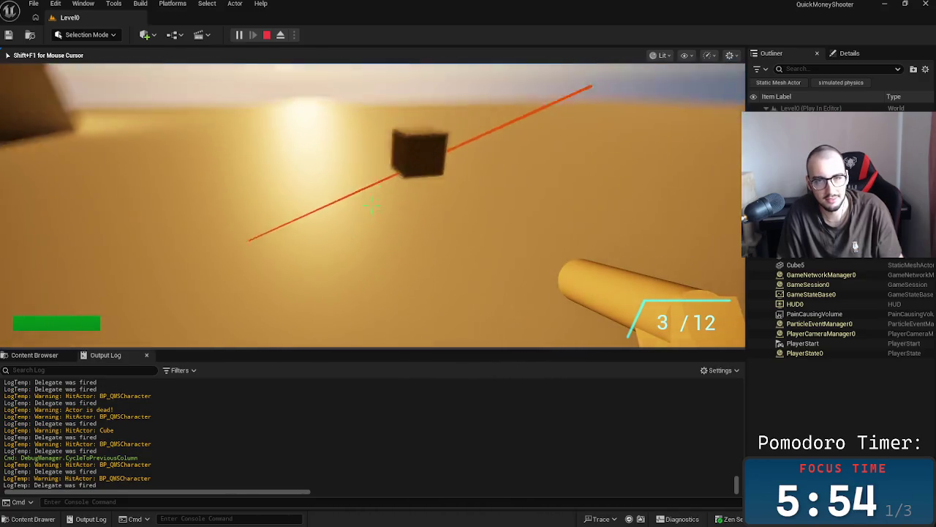
pyautogui.click(370, 204)
pyautogui.click(370, 205)
pyautogui.hotkey('shift', 'F1')
# Stop the play session, minimize Unreal Editor and return to Inventory.cpp in Rider
pyautogui.press('Escape')
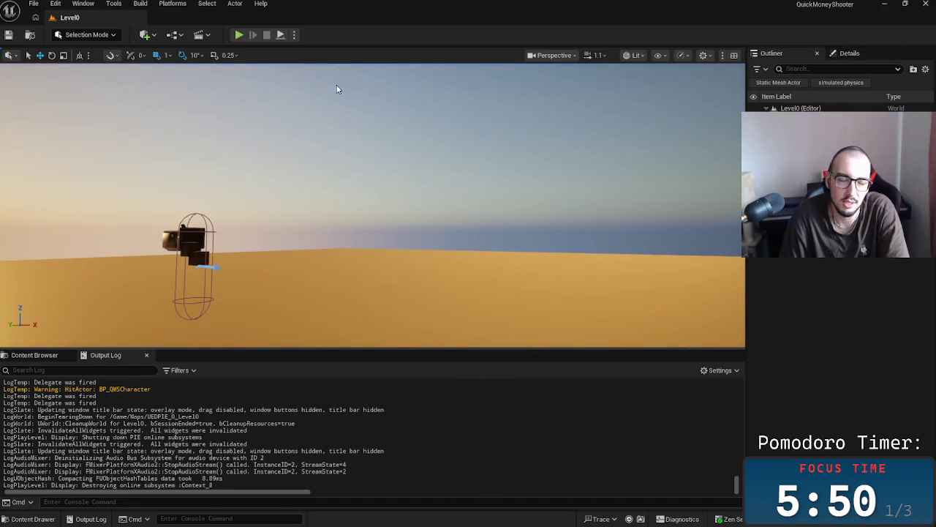
pyautogui.click(883, 5)
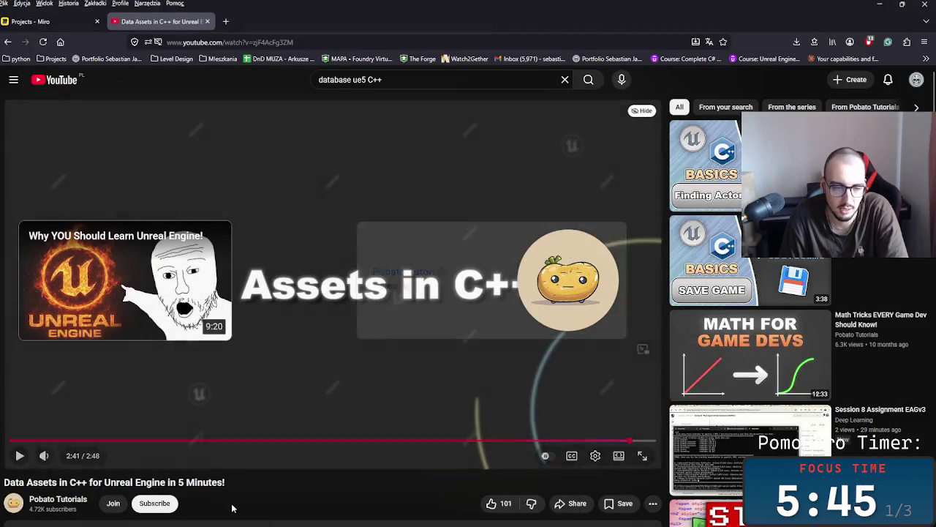
pyautogui.moveTo(230, 522)
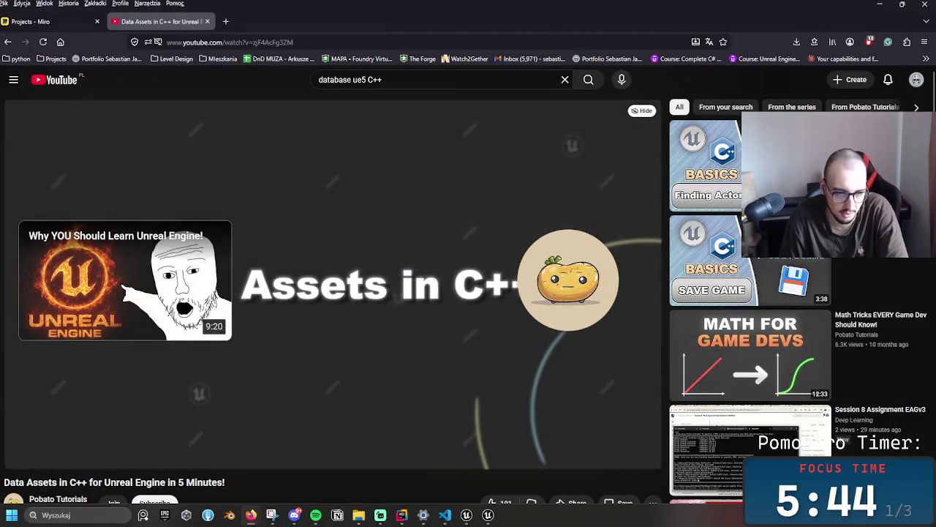
pyautogui.click(401, 515)
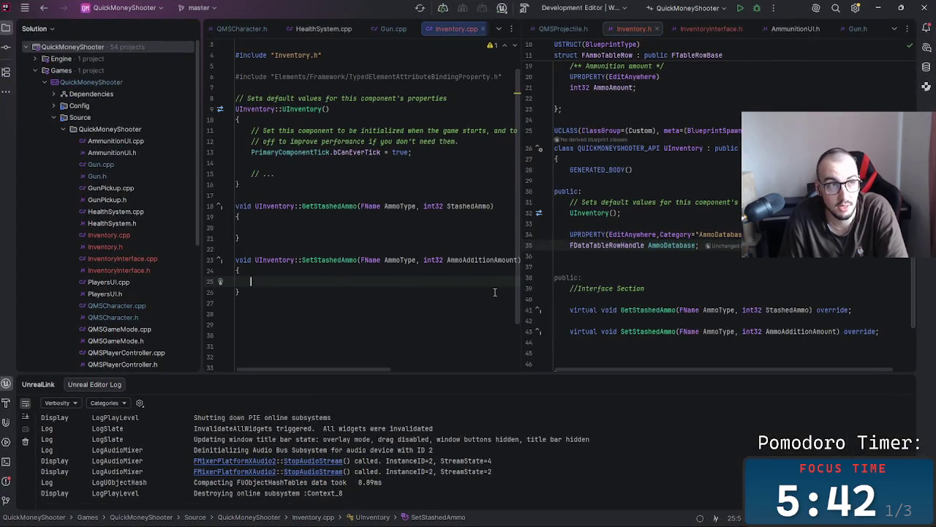
pyautogui.click(629, 256)
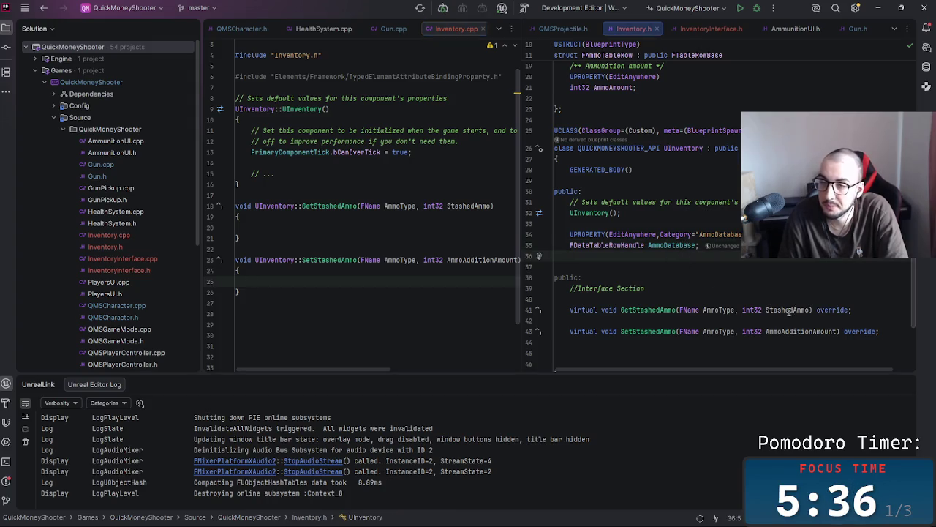
pyautogui.moveTo(569, 310); pyautogui.dragTo(733, 310)
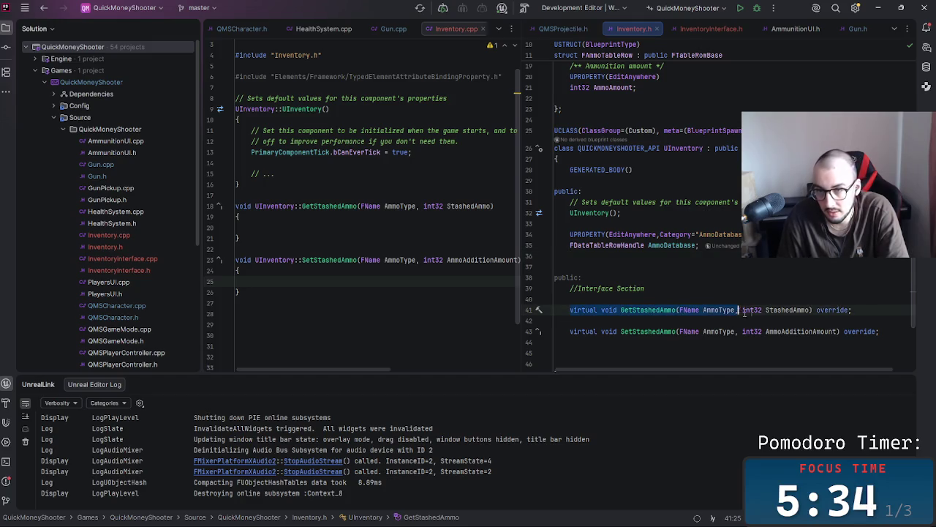
pyautogui.click(583, 340)
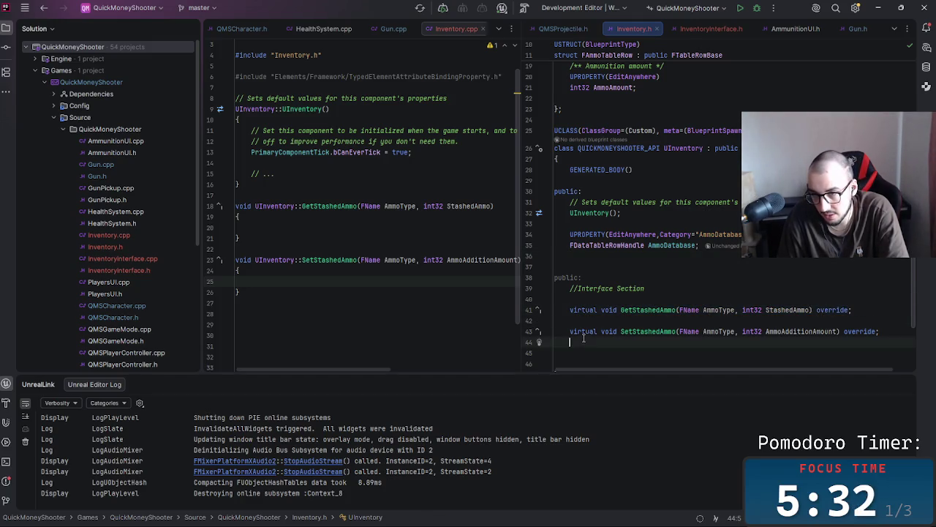
pyautogui.moveTo(678, 310); pyautogui.dragTo(789, 310)
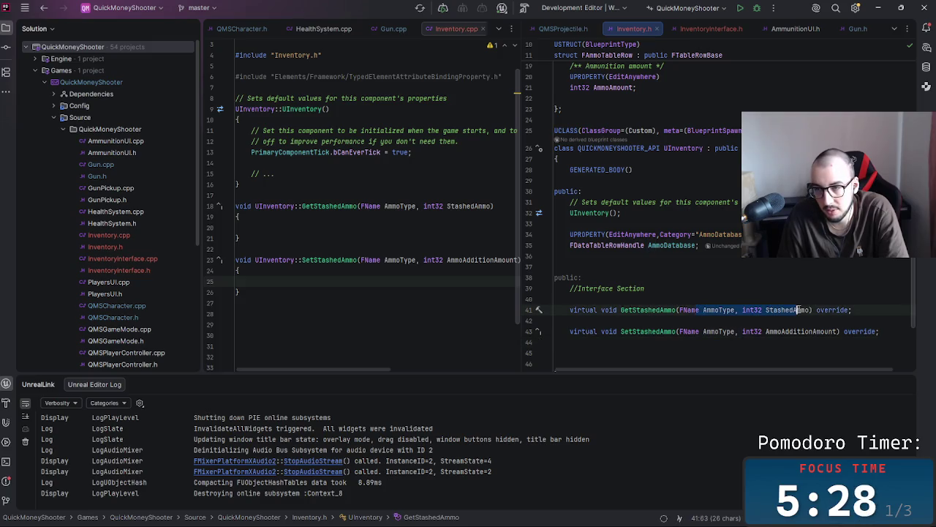
pyautogui.click(791, 291)
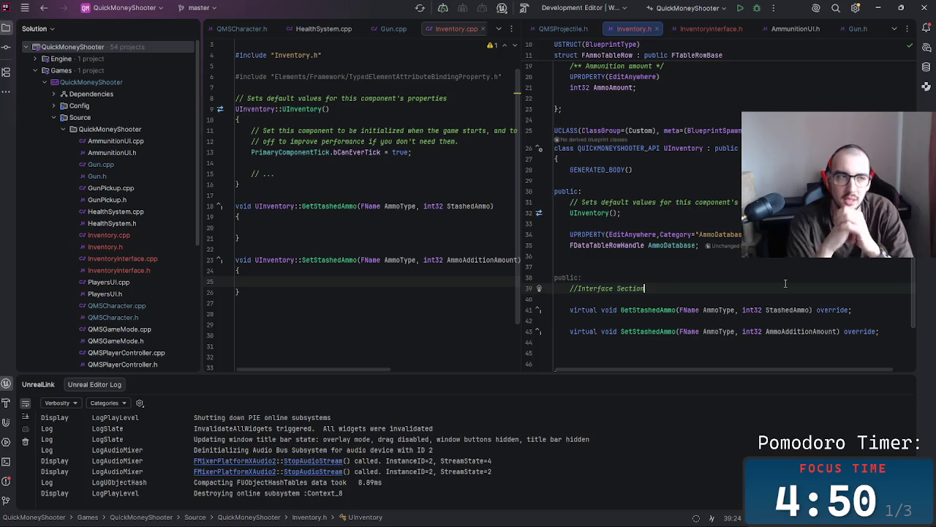
pyautogui.click(292, 227)
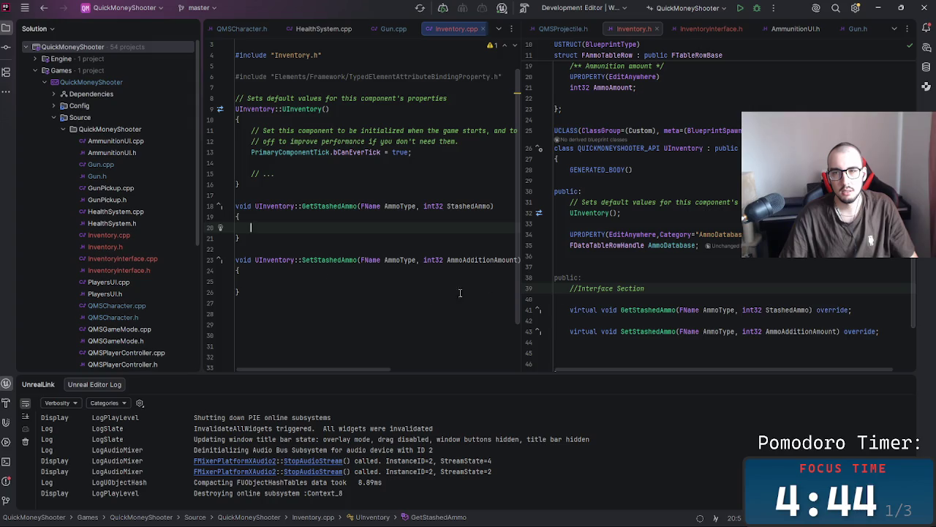
pyautogui.click(900, 331)
pyautogui.press('Down')
pyautogui.press('Down')
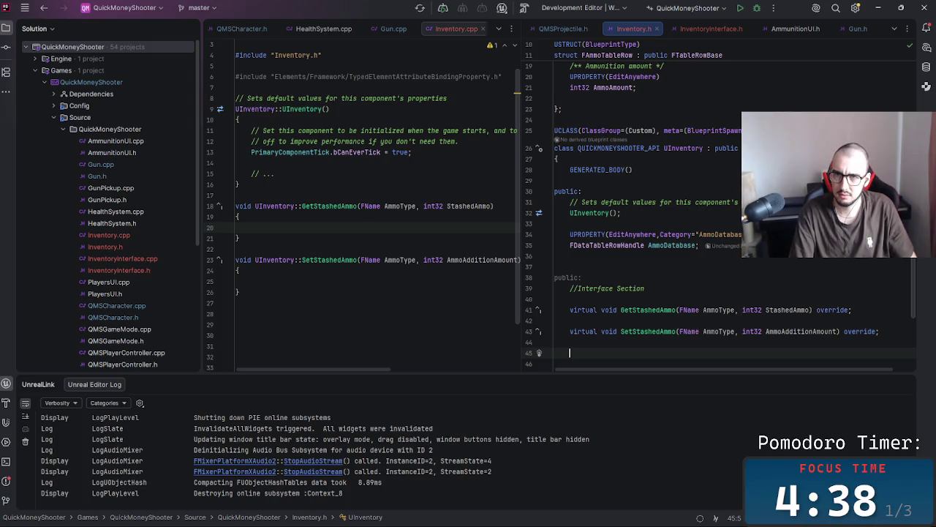
pyautogui.scroll(-1, 719, 216)
# Type the protected keyword in Inventory.h and accept its completion
pyautogui.write('prto')
pyautogui.press('BackSpace')
pyautogui.press('BackSpace')
pyautogui.write('otecte')
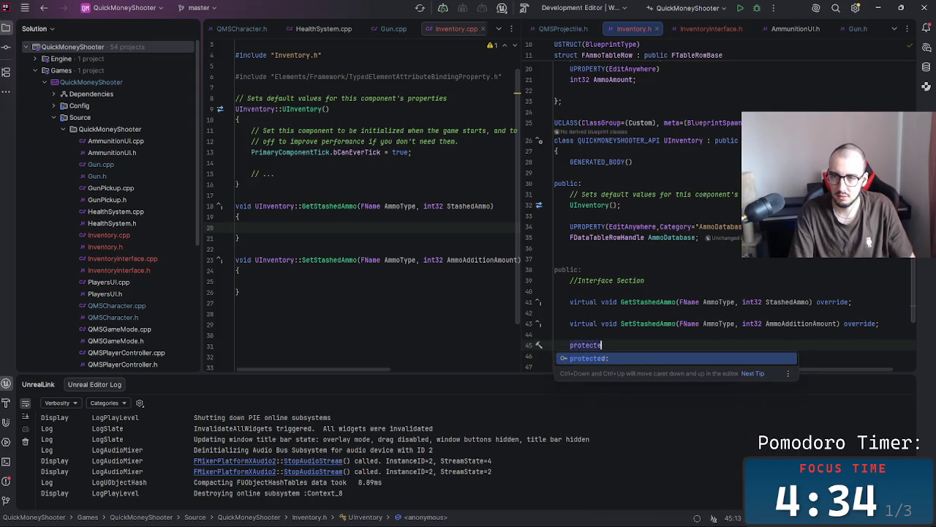
pyautogui.press('Return')
pyautogui.press('Return')
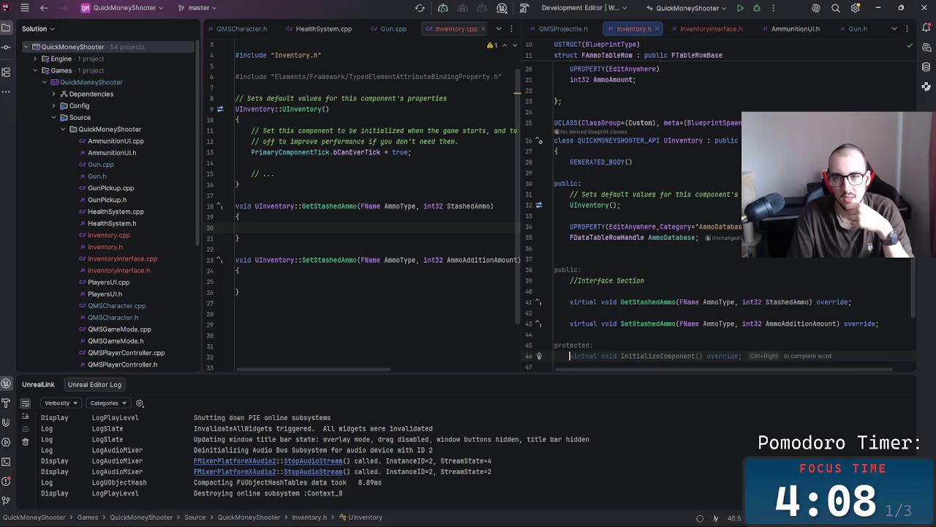
# Copy AmmoDatabase from Inventory.h and paste it into the empty GetStashedAmmo body on line 20
pyautogui.click(332, 231)
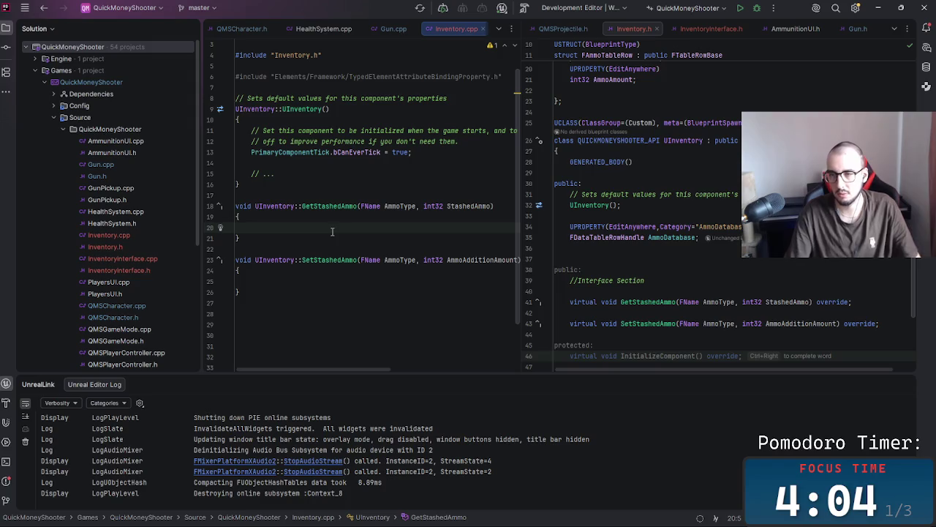
pyautogui.press('Down')
pyautogui.press('Down')
pyautogui.press('Down')
pyautogui.click(320, 232)
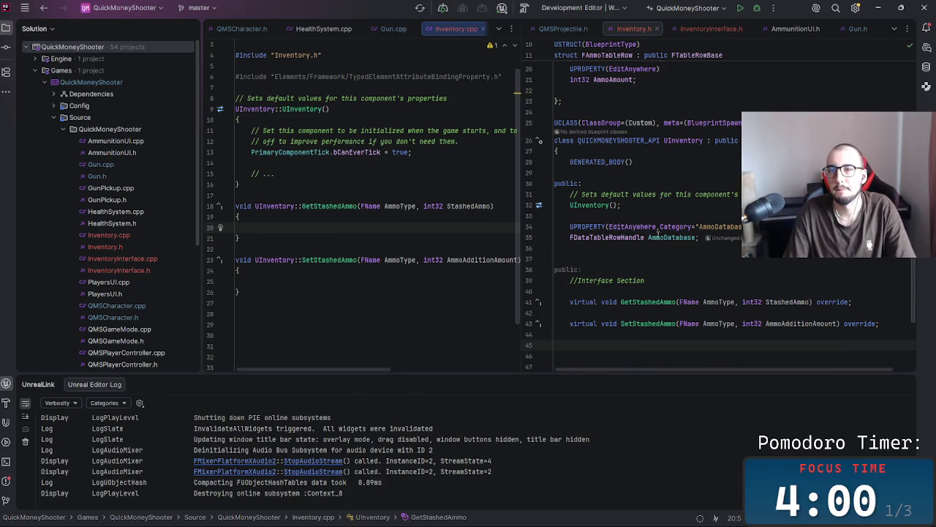
pyautogui.doubleClick(654, 236)
pyautogui.hotkey('ctrl', 'c')
pyautogui.click(303, 229)
pyautogui.hotkey('ctrl', 'v')
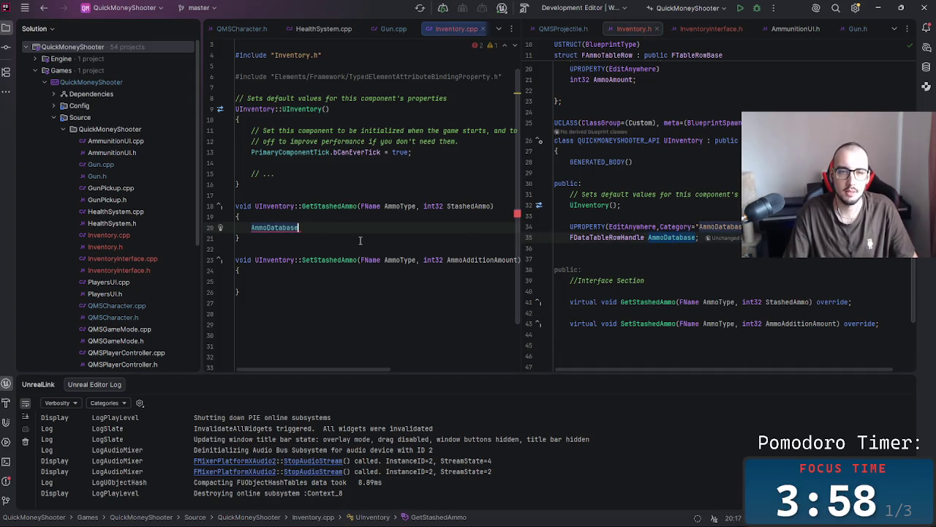
pyautogui.hotkey('alt', 'Tab')
pyautogui.press('Tab')
pyautogui.press('Tab')
pyautogui.press('Tab')
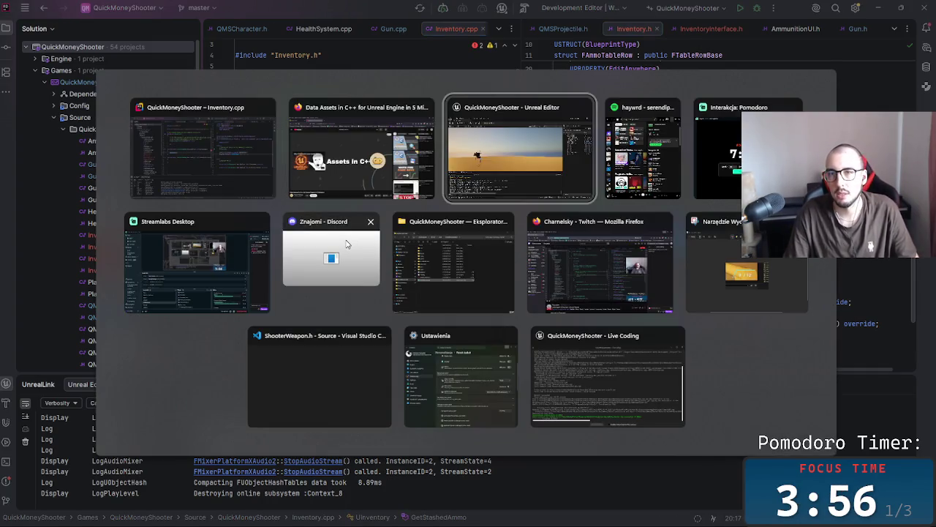
# Bring Firefox forward, open a new tab and enter 'database' in the address bar
pyautogui.press('Tab')
pyautogui.press('Tab')
pyautogui.press('Tab')
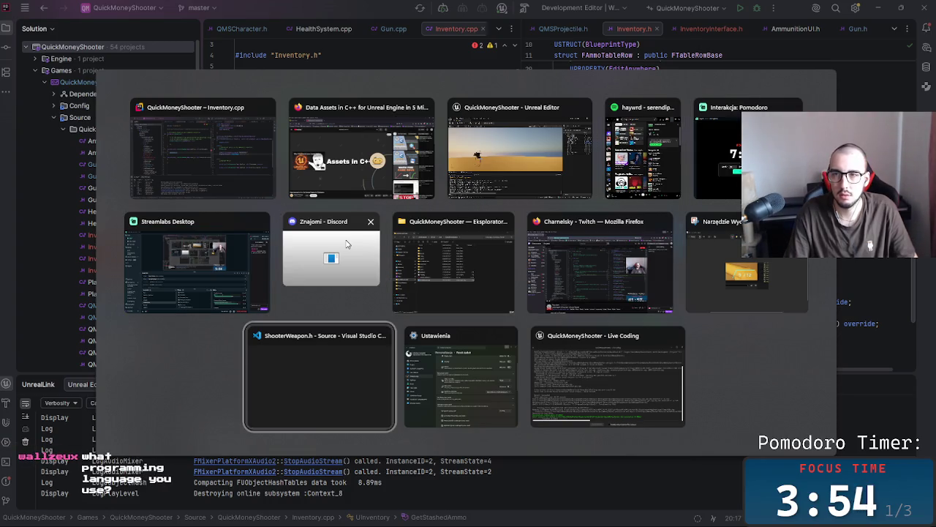
pyautogui.click(296, 122)
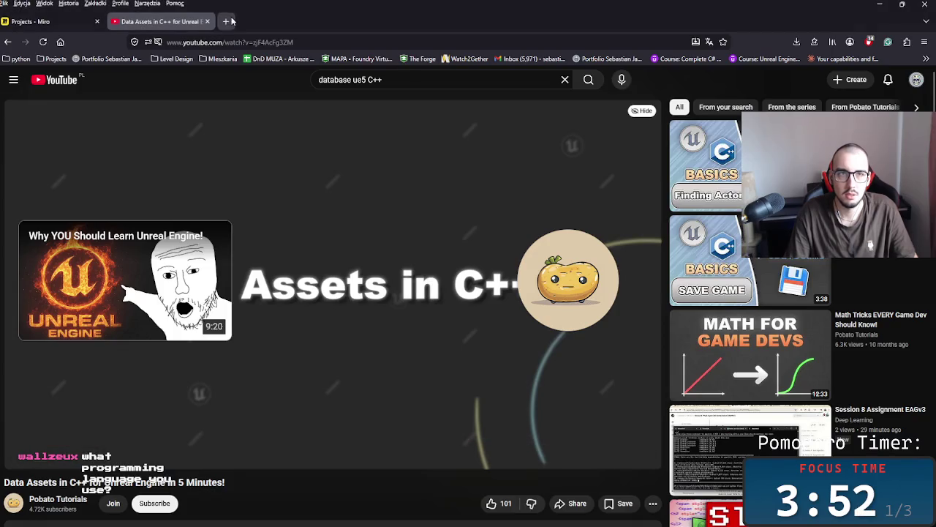
pyautogui.click(227, 21)
pyautogui.write('database')
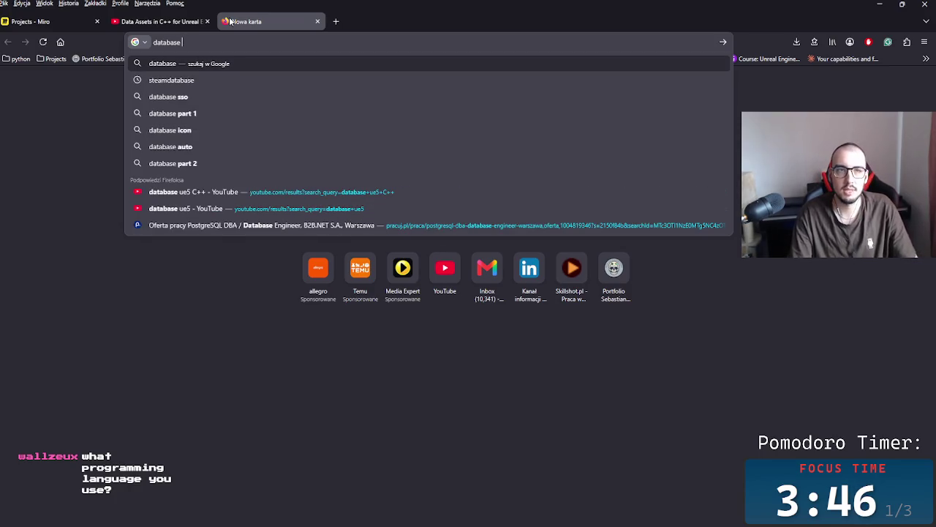
pyautogui.hotkey('alt', 'Tab')
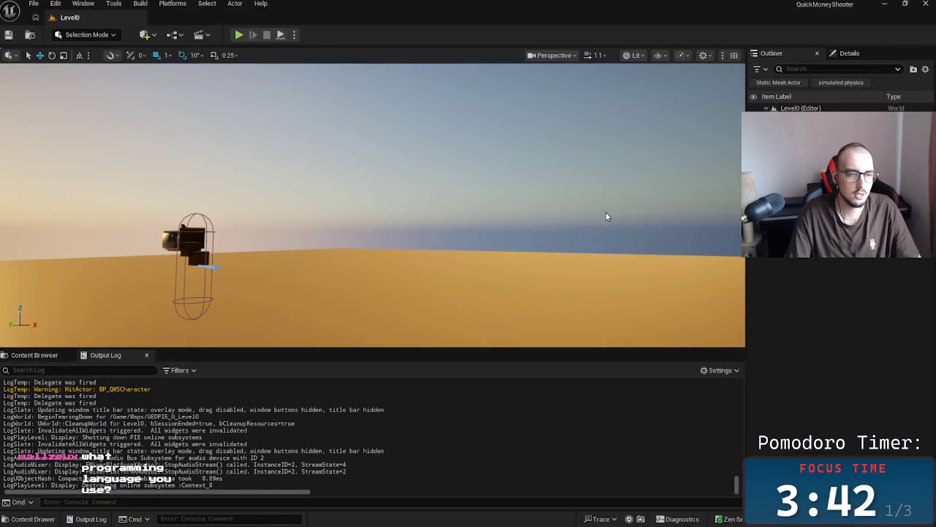
# Open Guns > BP_GunBase in the full Blueprint Editor and pull a wire from ActorBeginOverlap's exec pin
pyautogui.moveTo(273, 211)
pyautogui.mouseDown()
pyautogui.moveTo(292, 248)
pyautogui.moveTo(314, 259)
pyautogui.mouseUp()
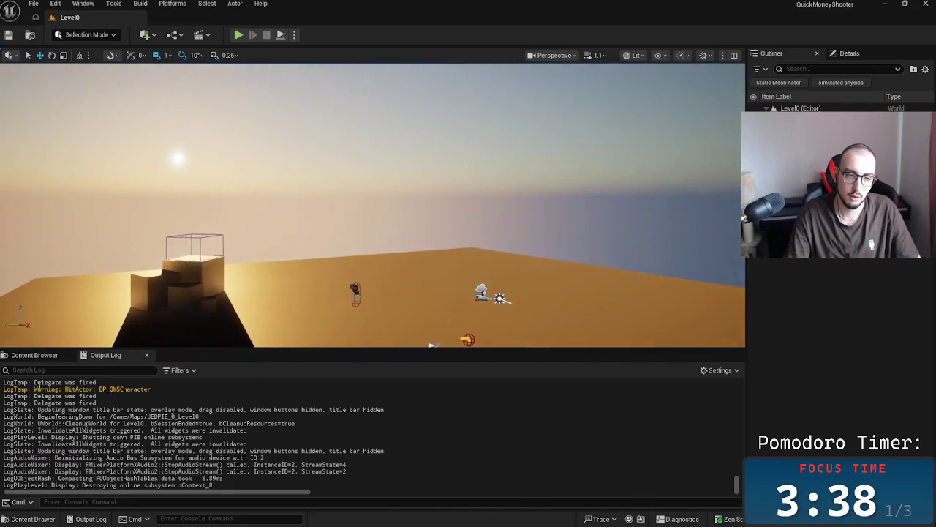
pyautogui.click(34, 355)
pyautogui.doubleClick(129, 424)
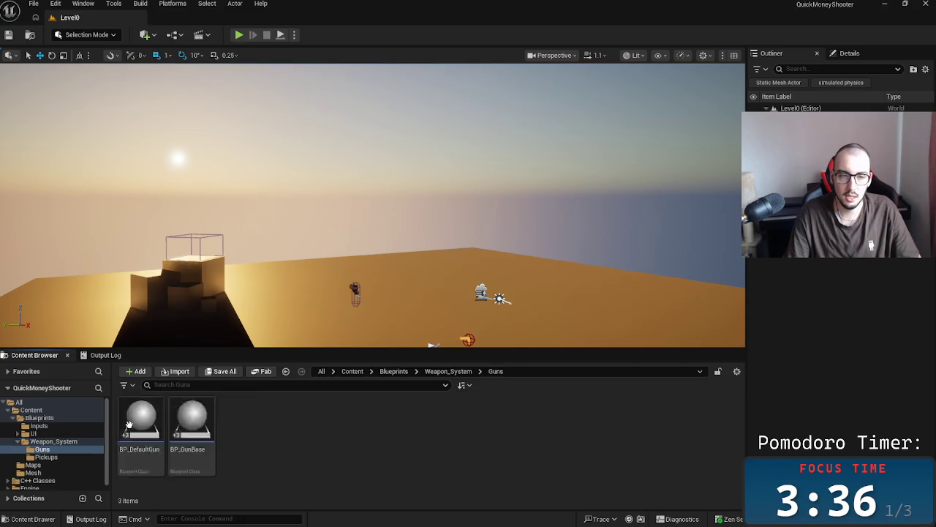
pyautogui.doubleClick(192, 421)
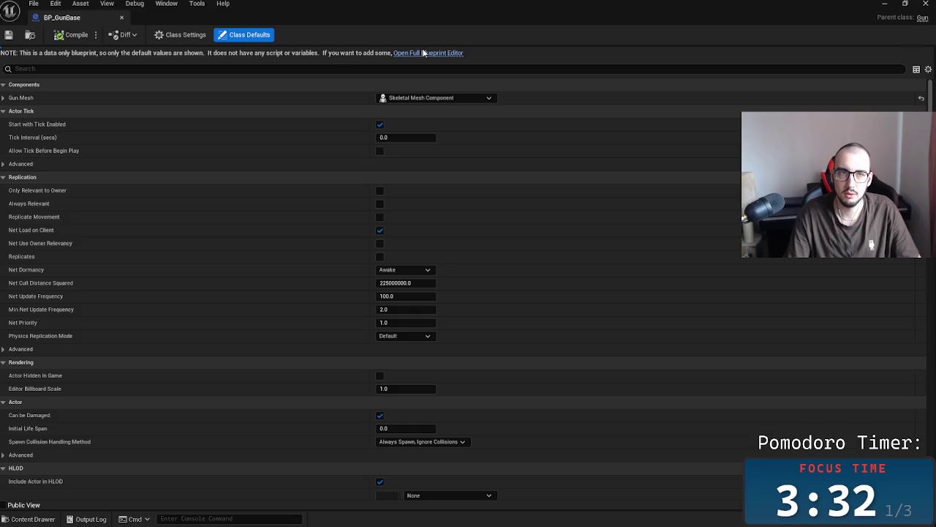
pyautogui.click(437, 53)
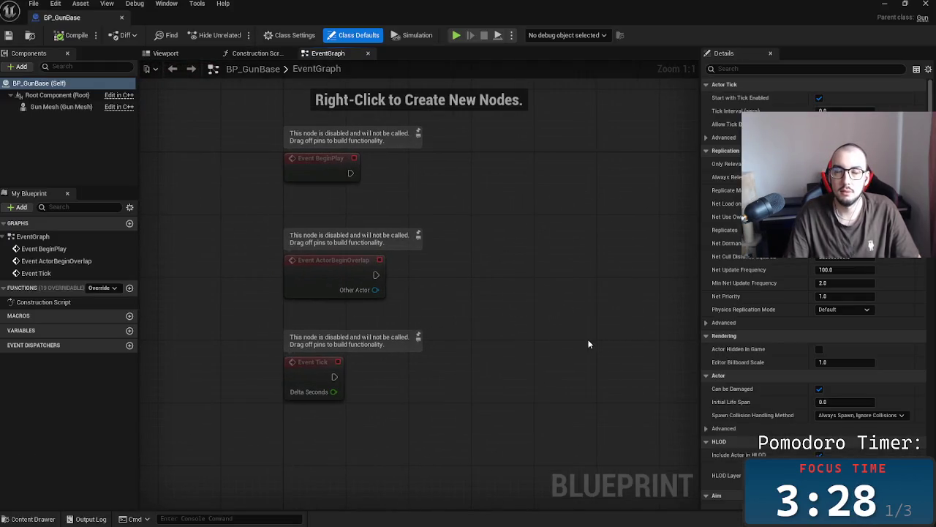
pyautogui.moveTo(376, 271); pyautogui.dragTo(232, 227)
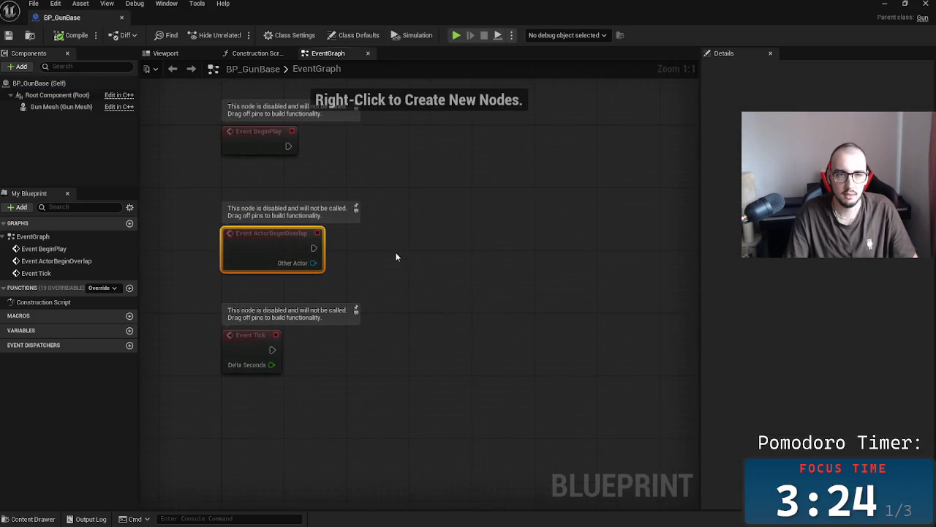
pyautogui.moveTo(314, 248); pyautogui.dragTo(433, 252)
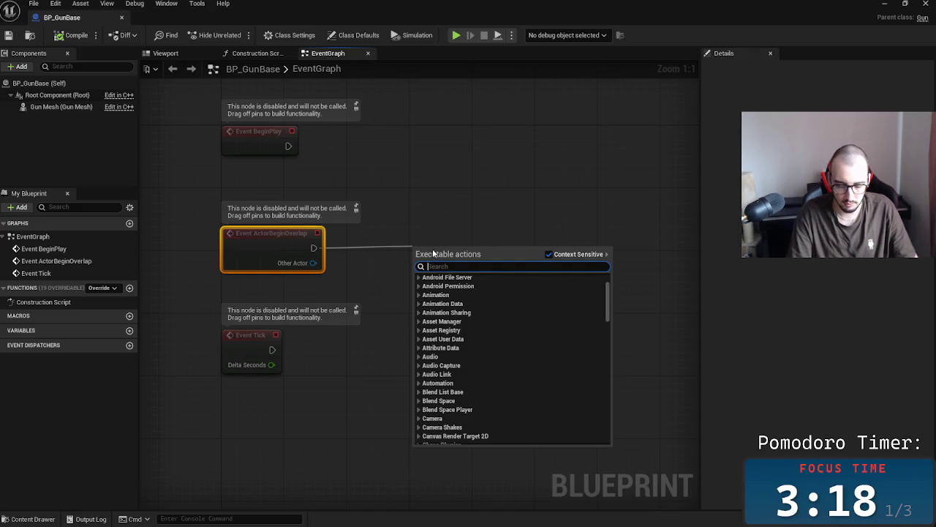
# Add a Play Sound 2D node with its Sound set to Click_on_Button
pyautogui.write('play sound')
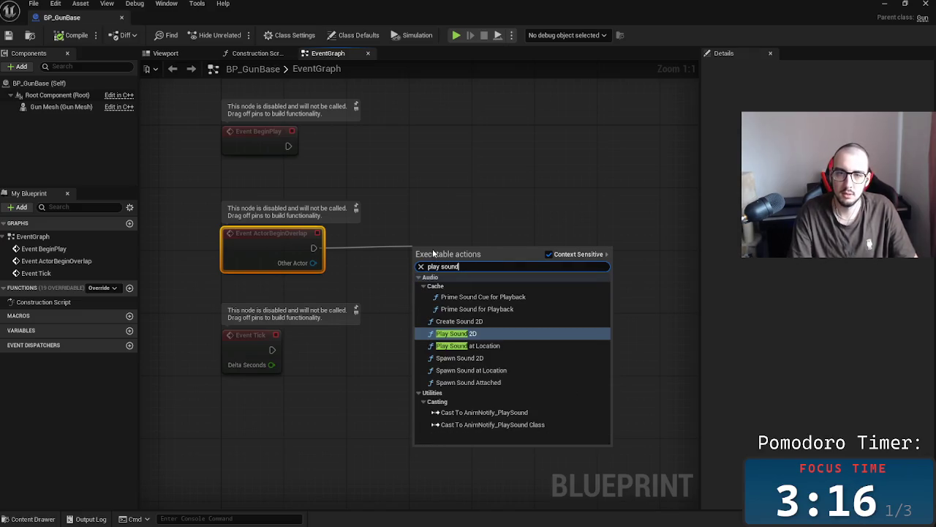
pyautogui.press('Return')
pyautogui.click(459, 290)
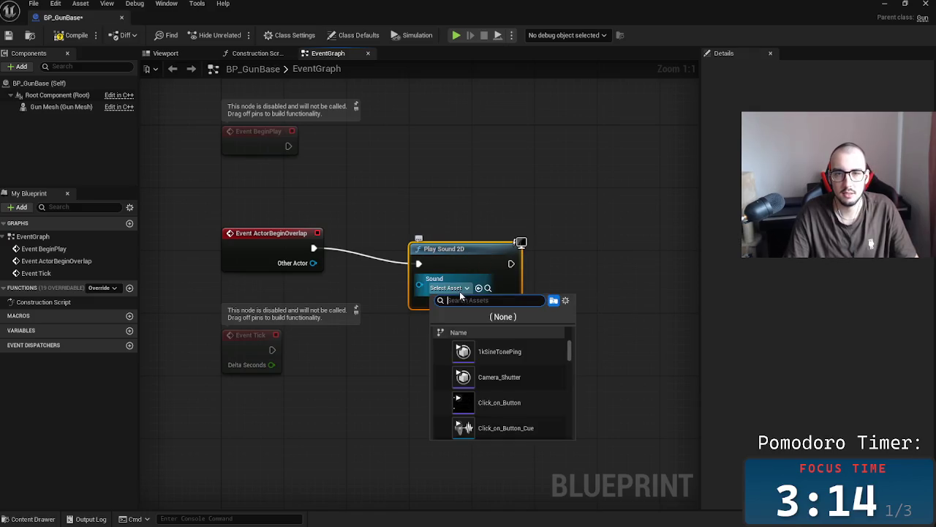
pyautogui.click(468, 402)
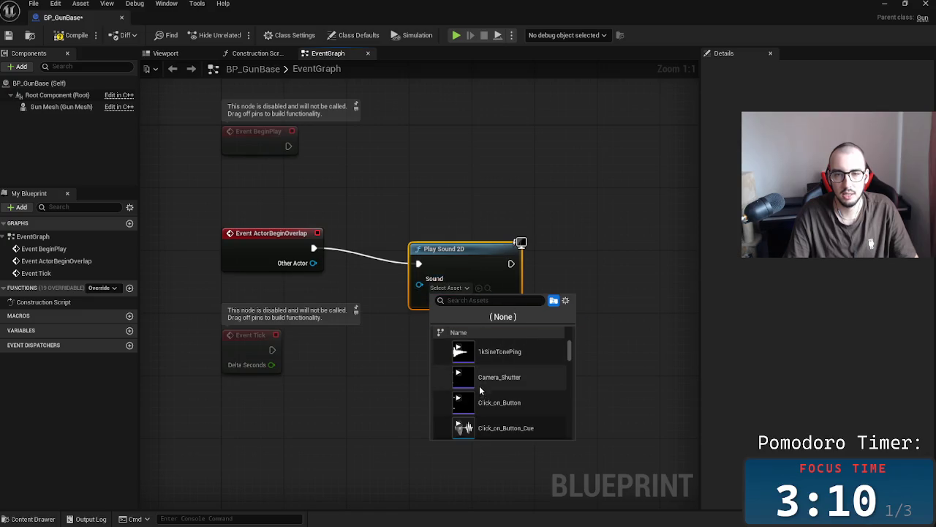
pyautogui.click(499, 402)
# Rewire the Play Sound 2D node to Event BeginPlay, then box-select and delete it
pyautogui.moveTo(439, 249)
pyautogui.mouseDown()
pyautogui.moveTo(389, 232)
pyautogui.moveTo(292, 150)
pyautogui.moveTo(345, 188)
pyautogui.moveTo(371, 249)
pyautogui.mouseUp()
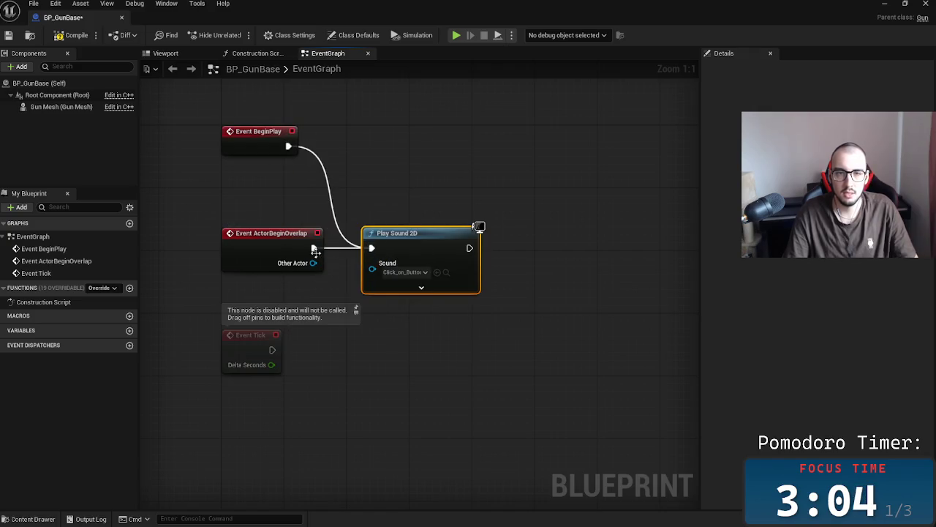
pyautogui.moveTo(314, 250); pyautogui.dragTo(314, 249)
pyautogui.moveTo(424, 243); pyautogui.dragTo(417, 136)
pyautogui.moveTo(249, 175)
pyautogui.mouseDown()
pyautogui.moveTo(290, 199)
pyautogui.moveTo(244, 195)
pyautogui.moveTo(245, 123)
pyautogui.moveTo(232, 129)
pyautogui.moveTo(245, 154)
pyautogui.mouseUp()
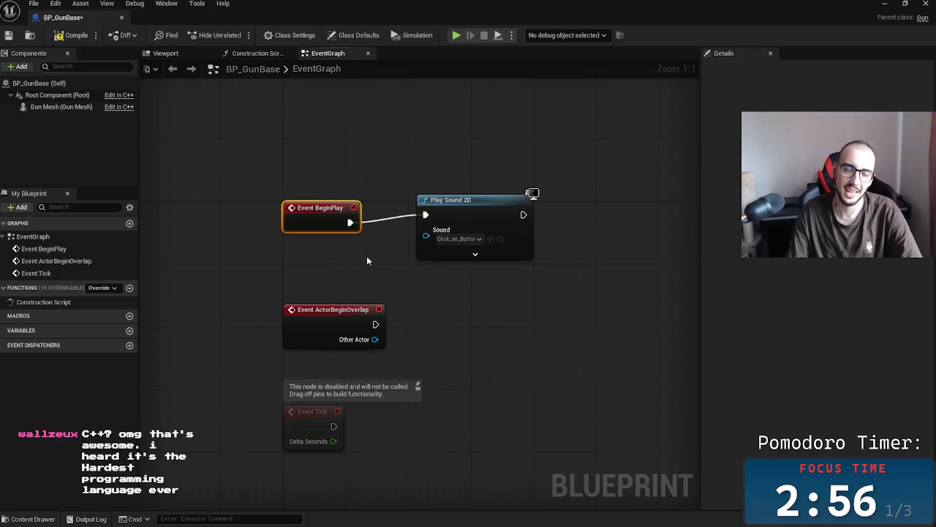
pyautogui.moveTo(603, 293); pyautogui.dragTo(469, 179)
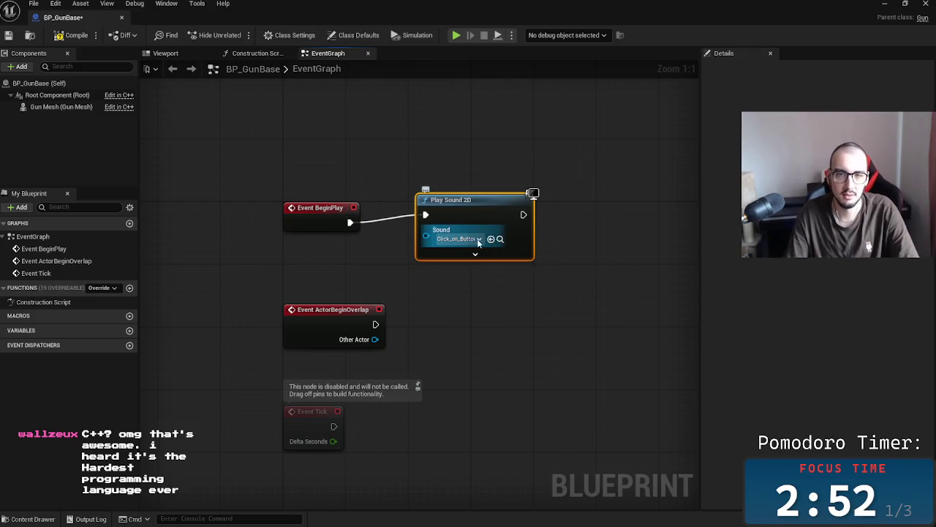
pyautogui.moveTo(580, 290); pyautogui.dragTo(434, 166)
pyautogui.press('Delete')
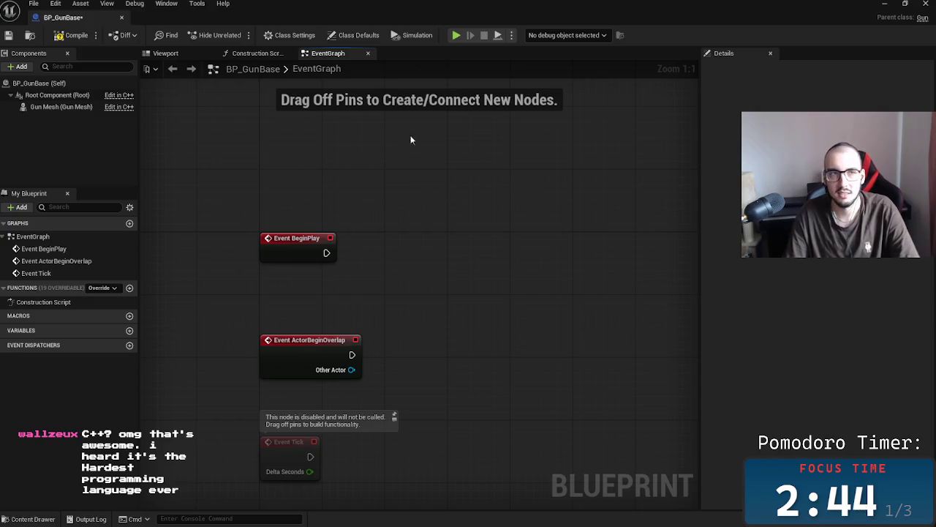
# Compile, then delete the BeginPlay, ActorBeginOverlap and Event Tick nodes from the EventGraph
pyautogui.click(71, 39)
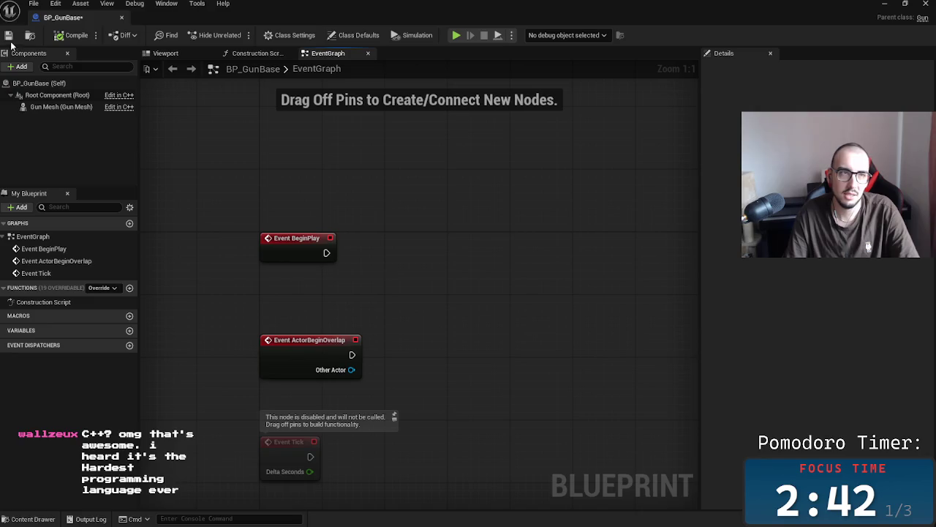
pyautogui.moveTo(366, 388); pyautogui.dragTo(213, 189)
pyautogui.press('Delete')
pyautogui.moveTo(487, 466); pyautogui.dragTo(266, 337)
pyautogui.press('Delete')
pyautogui.rightClick(400, 269)
pyautogui.click(369, 198)
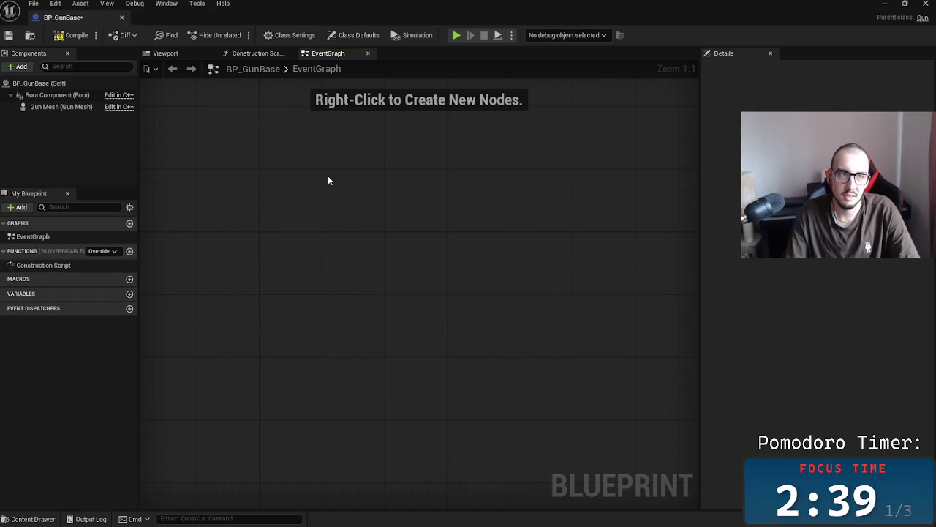
# Compile and save BP_GunBase and minimize the Blueprint editor back to Level0
pyautogui.click(62, 40)
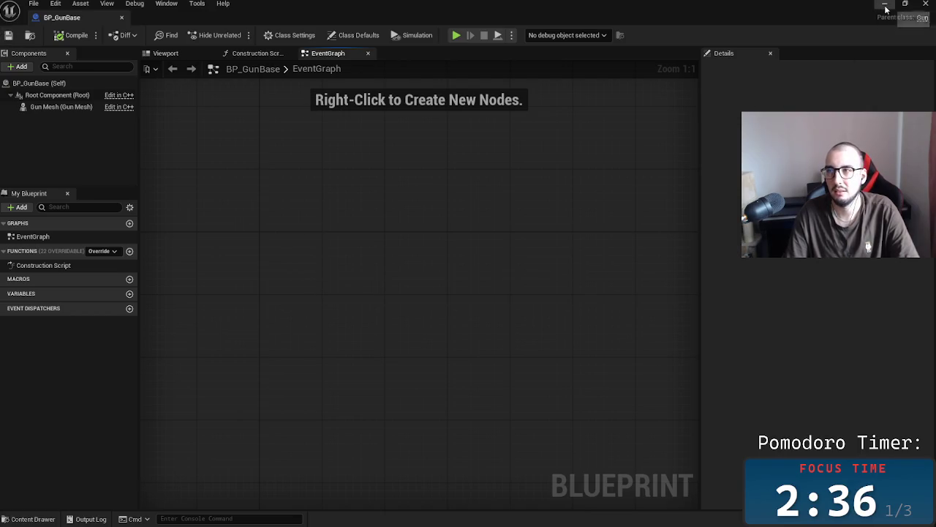
pyautogui.click(885, 5)
pyautogui.moveTo(593, 193); pyautogui.dragTo(593, 241)
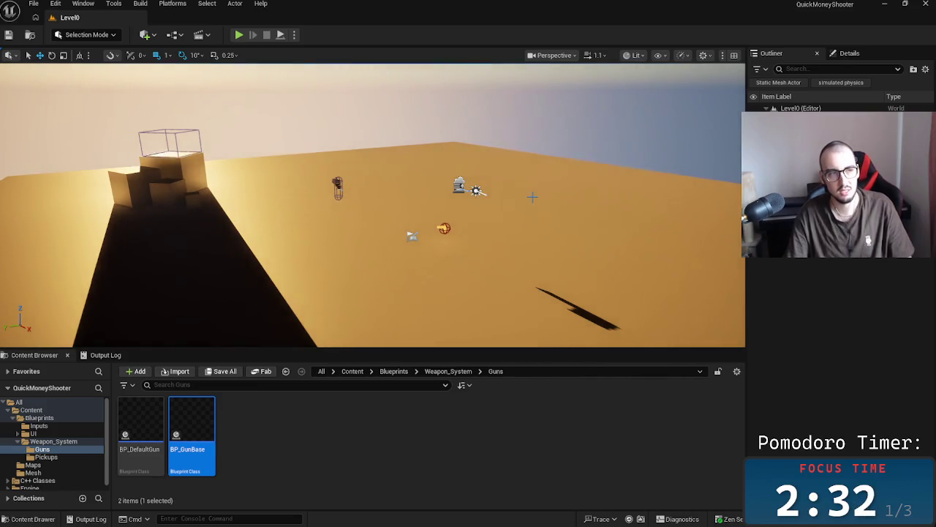
pyautogui.hotkey('alt', 'Tab')
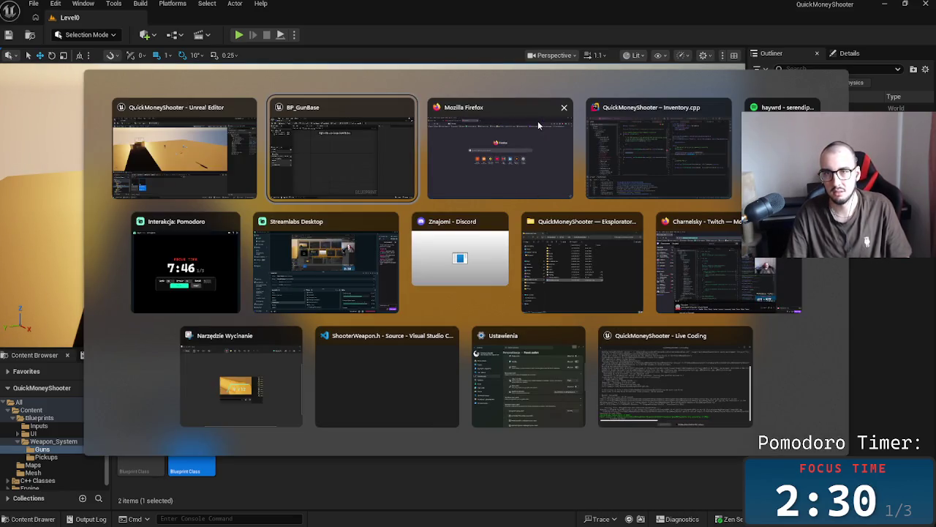
# Bring Firefox's new tab with the 'database' query forward and dismiss its suggestions without searching
pyautogui.click(451, 121)
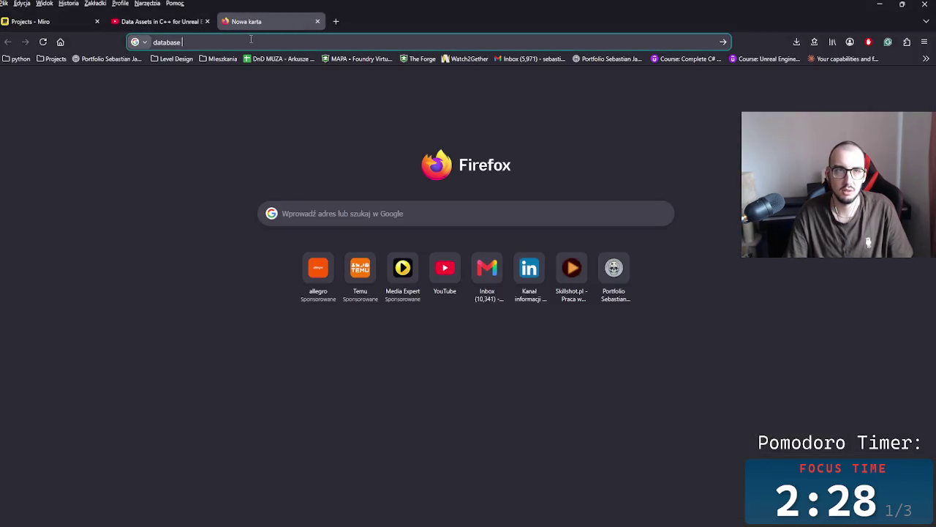
pyautogui.hotkey('alt', 'Tab')
pyautogui.press('Tab')
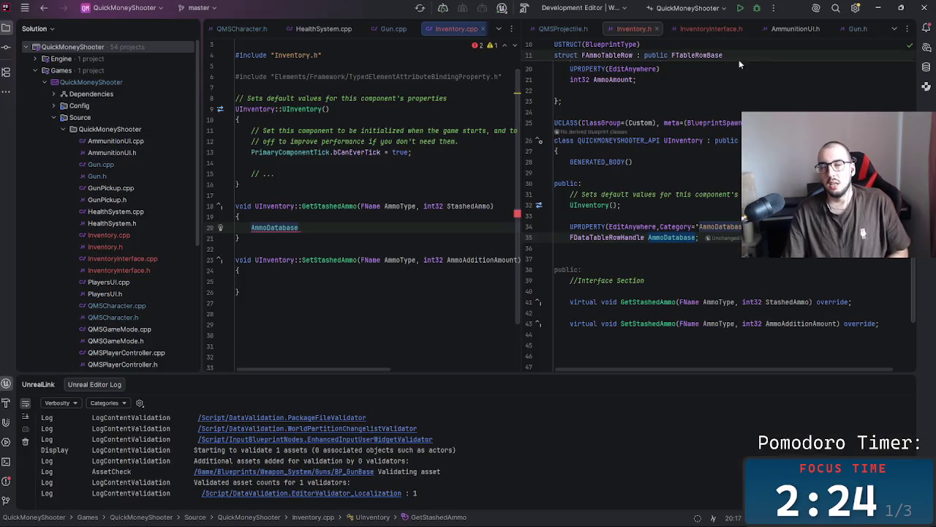
pyautogui.click(877, 8)
pyautogui.click(316, 46)
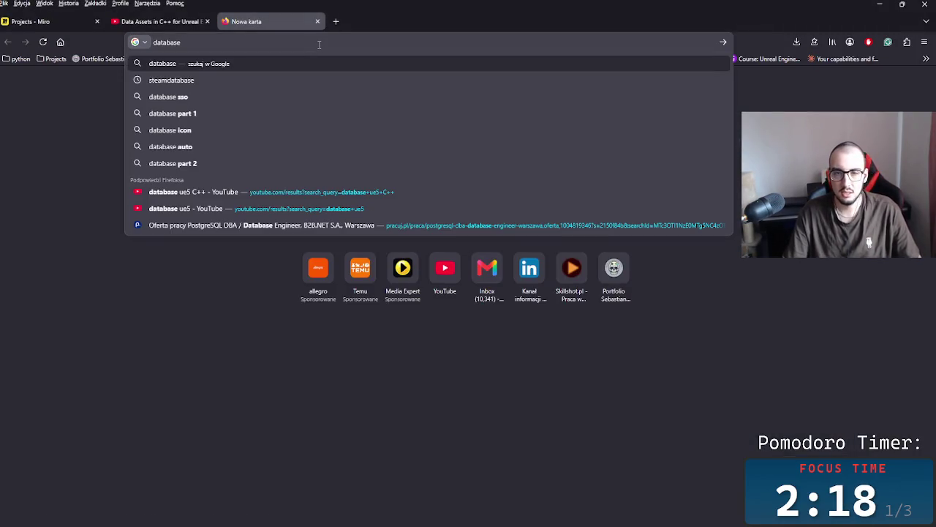
pyautogui.press('Escape')
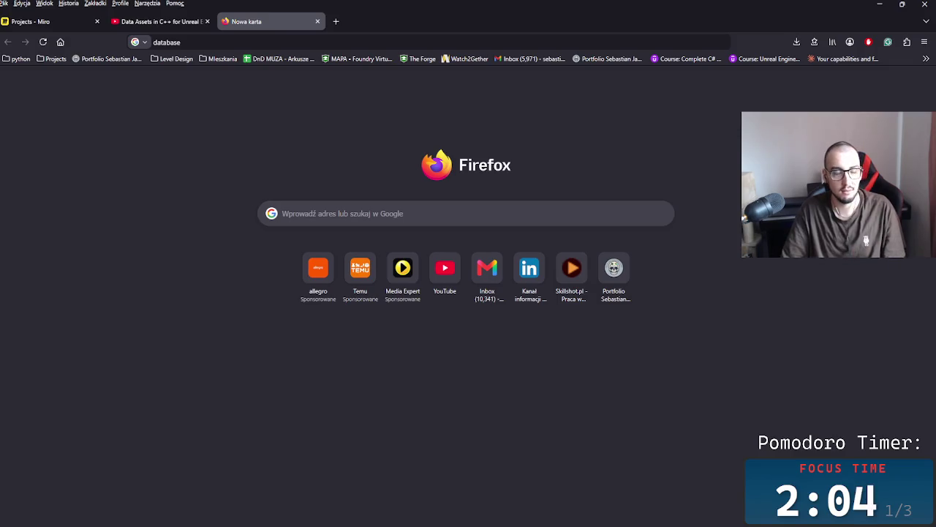
# Switch to the Miro board and pan to the 'Semi fire mode?' sticky note
pyautogui.click(81, 20)
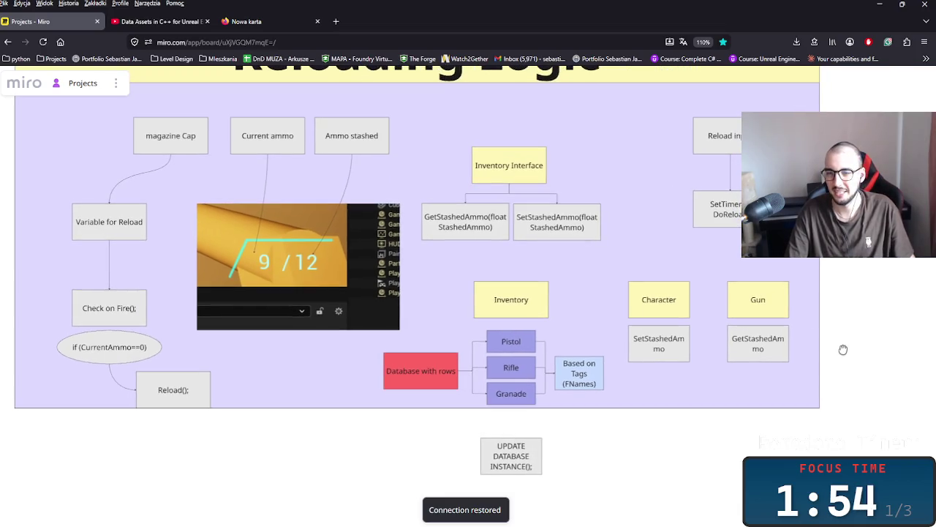
pyautogui.moveTo(863, 341); pyautogui.dragTo(363, 363)
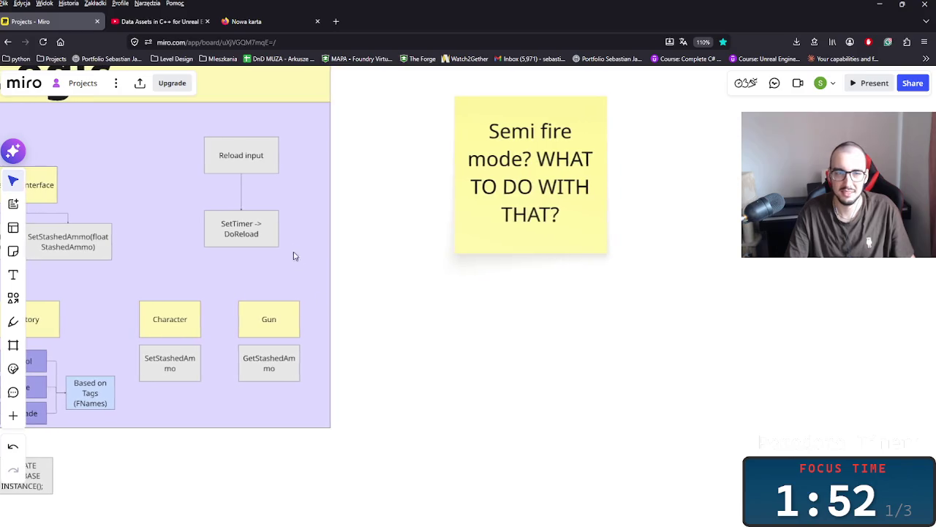
pyautogui.click(257, 172)
pyautogui.click(502, 407)
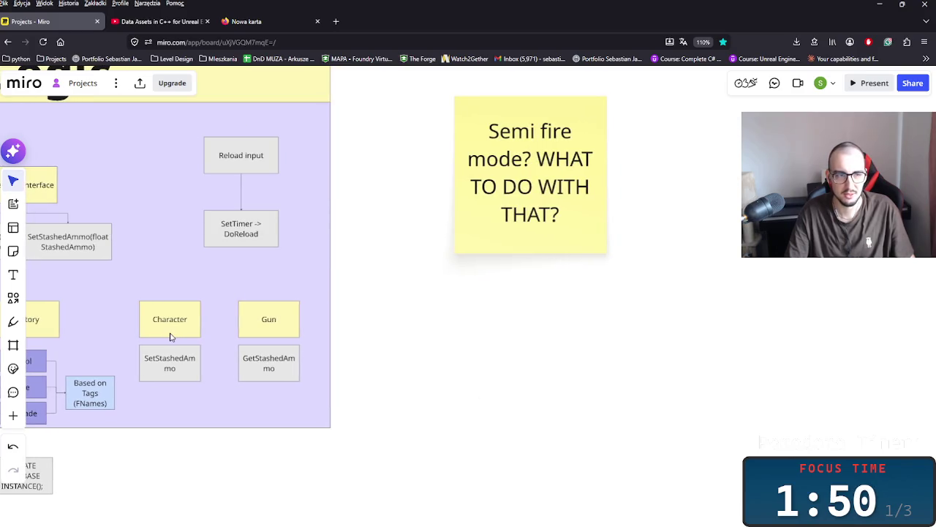
pyautogui.press('t')
pyautogui.click(375, 325)
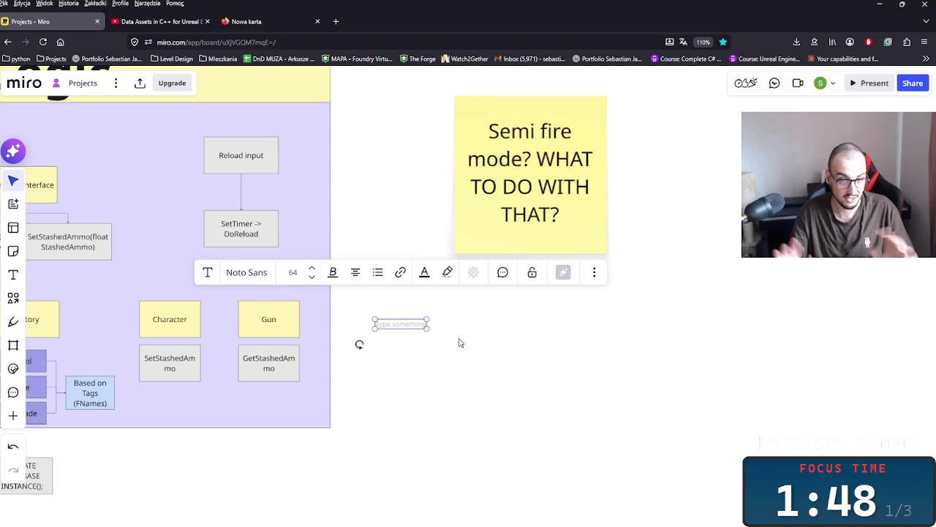
pyautogui.write('0100010010211')
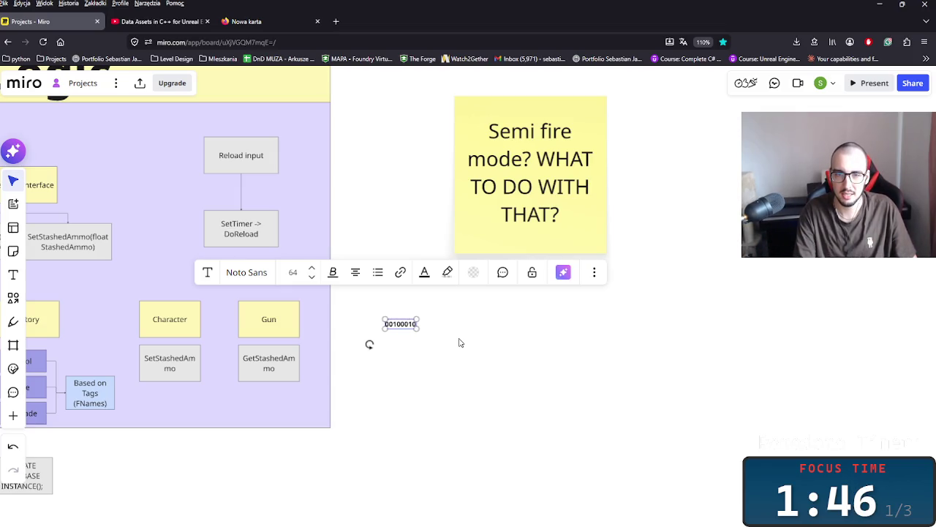
pyautogui.write('1101100')
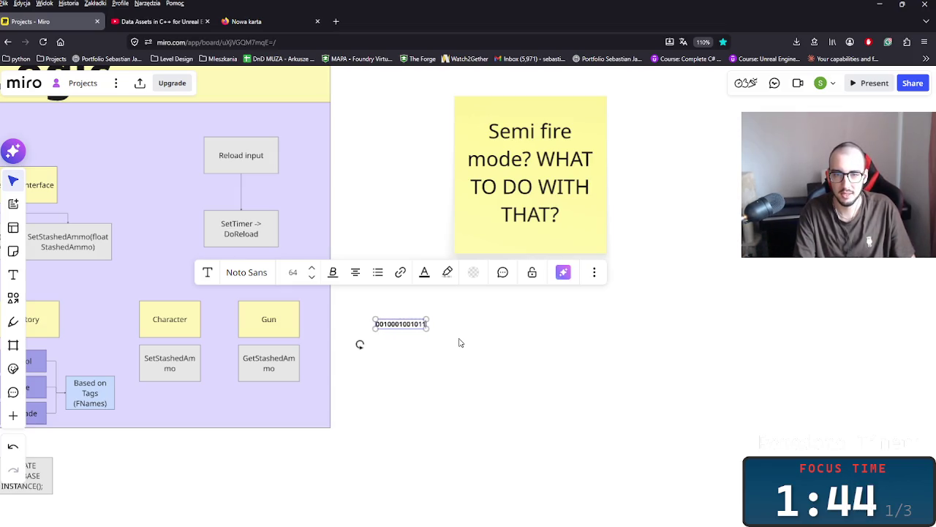
pyautogui.write('11001')
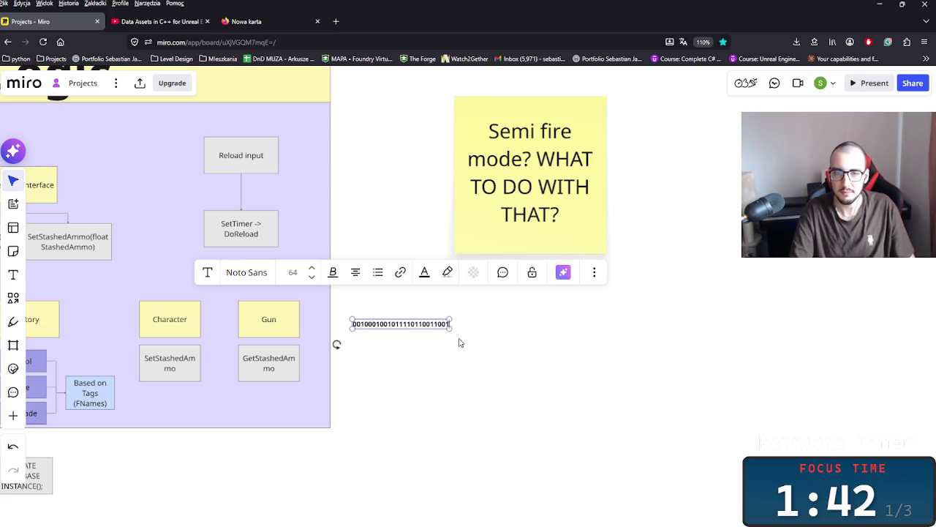
pyautogui.click(418, 339)
# Duplicate the binary text and line the copy up directly under the original
pyautogui.click(414, 324)
pyautogui.hotkey('ctrl', 'c')
pyautogui.hotkey('ctrl', 'v')
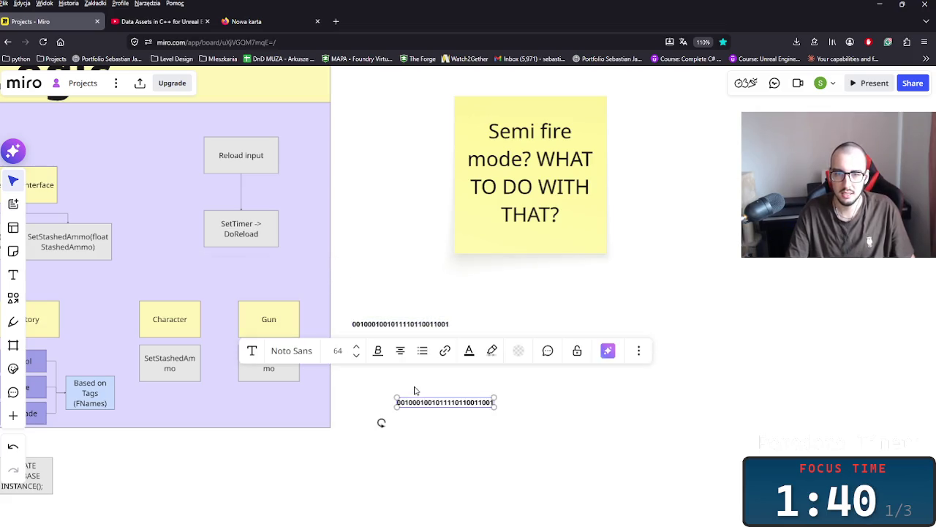
pyautogui.moveTo(435, 403); pyautogui.dragTo(390, 397)
pyautogui.click(434, 305)
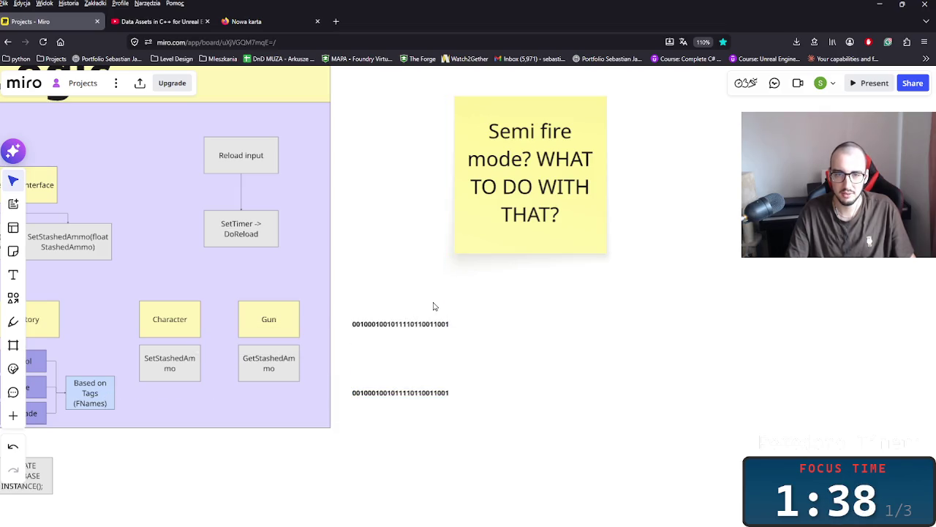
pyautogui.scroll(3, 407, 418)
pyautogui.scroll(1, 514, 332)
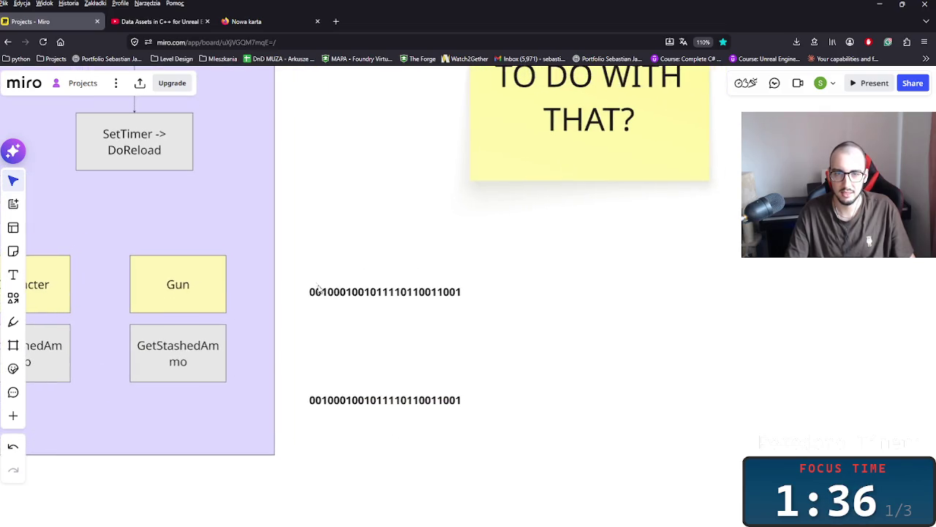
pyautogui.hotkey('alt', 'Tab')
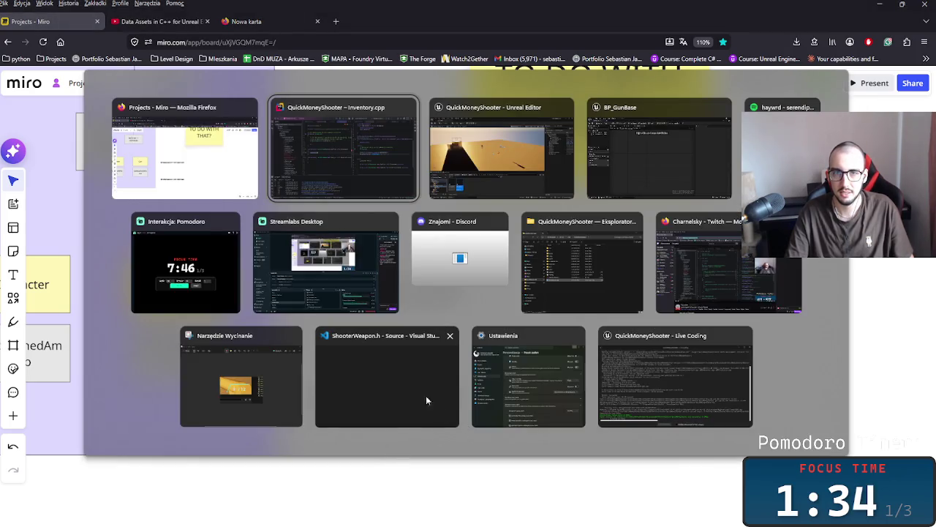
# Switch to Inventory.cpp and place the caret after AmmoDatabase on line 20
pyautogui.click(434, 406)
pyautogui.click(237, 163)
pyautogui.click(329, 227)
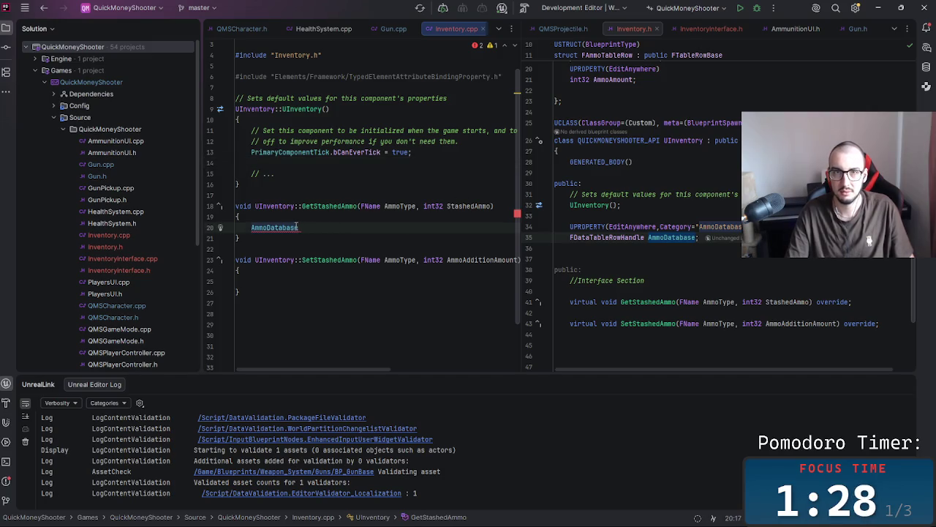
pyautogui.moveTo(298, 227); pyautogui.dragTo(242, 227)
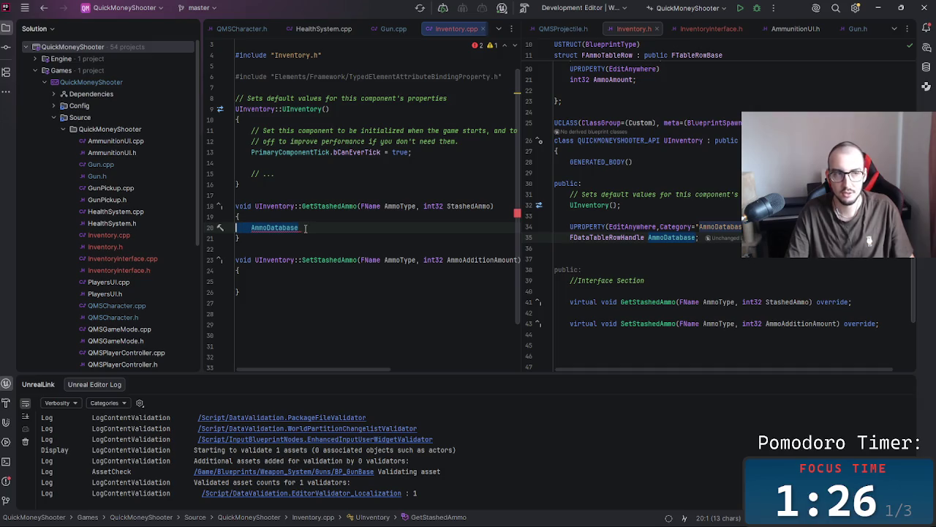
pyautogui.click(354, 225)
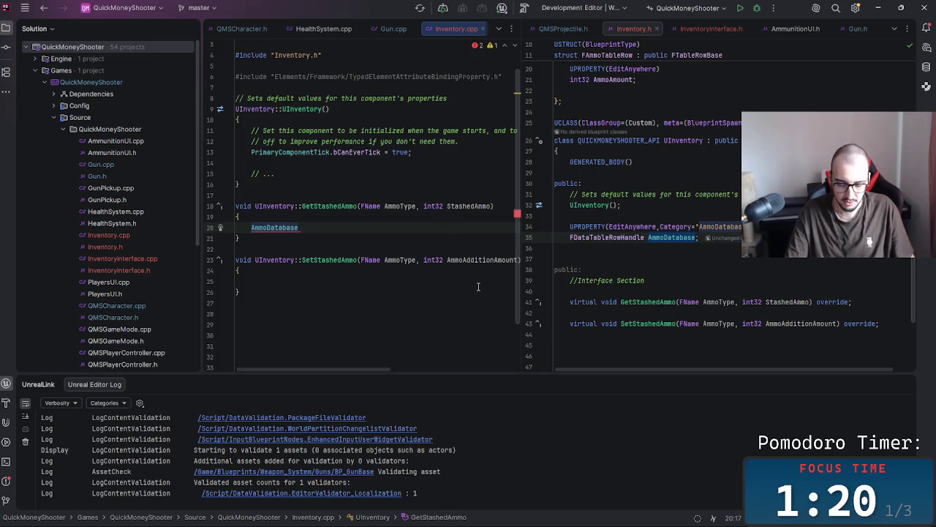
# Extend the line to AmmoDatabase->GetRow<>(AmmoType) using code completion
pyautogui.write('->')
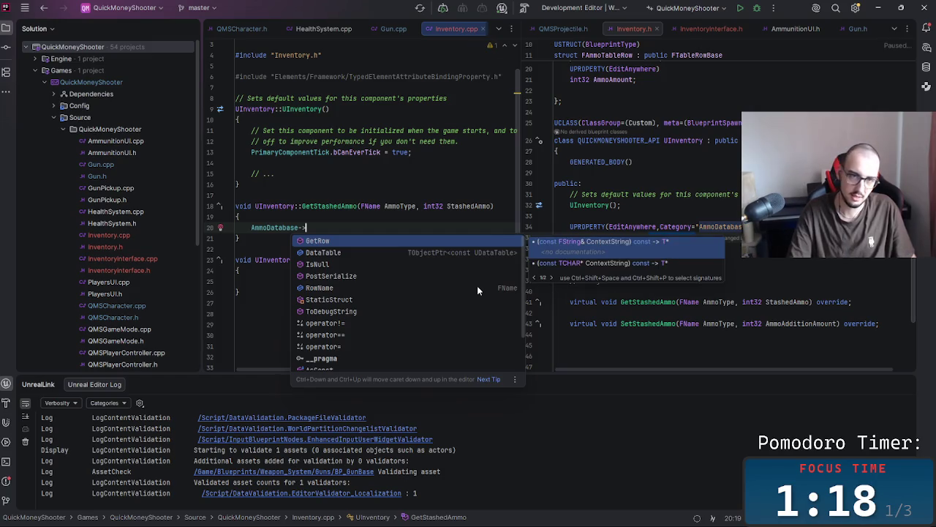
pyautogui.press('Escape')
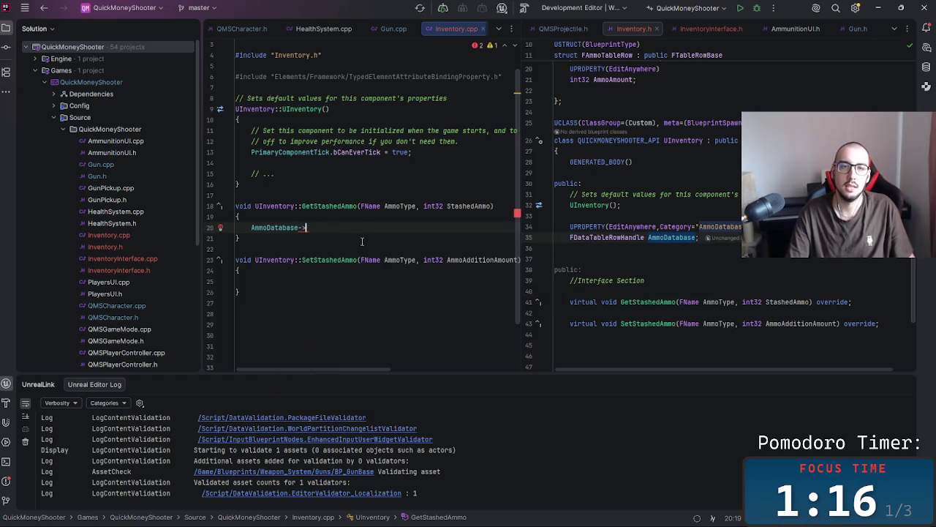
pyautogui.press('BackSpace')
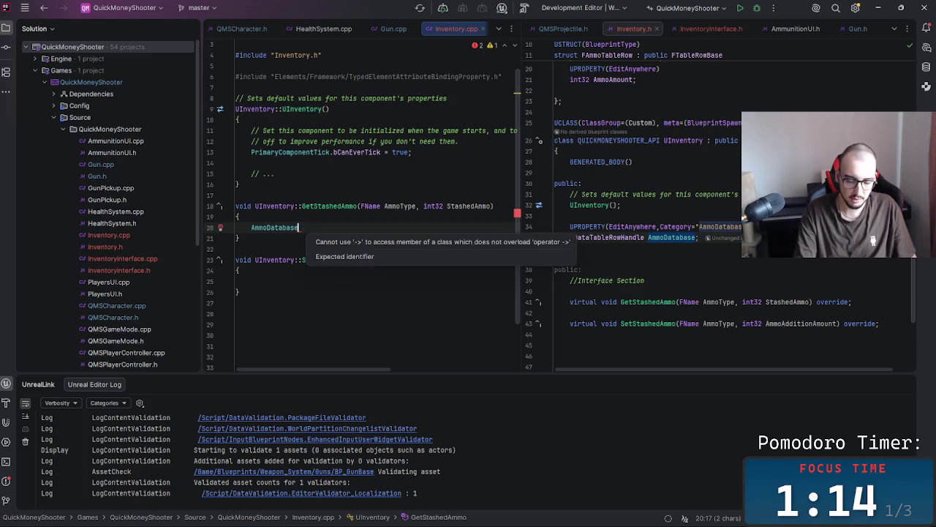
pyautogui.write('>')
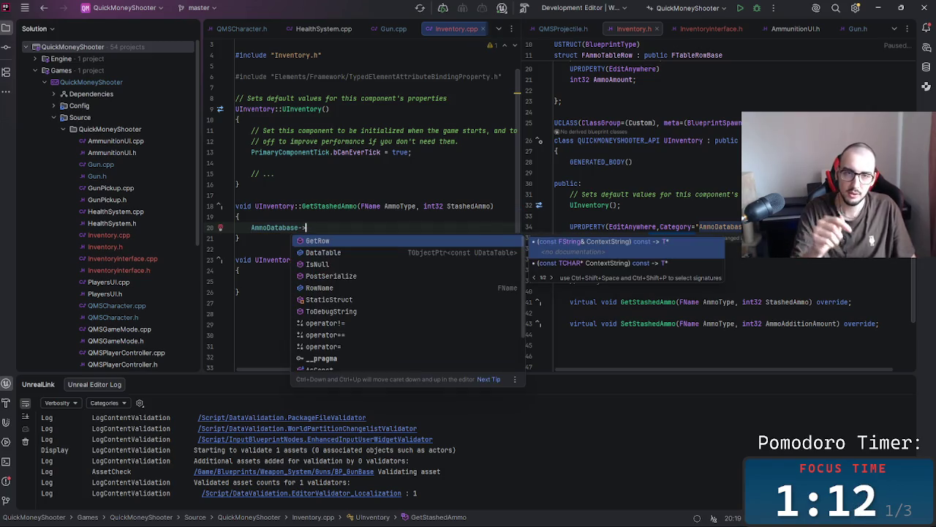
pyautogui.press('Return')
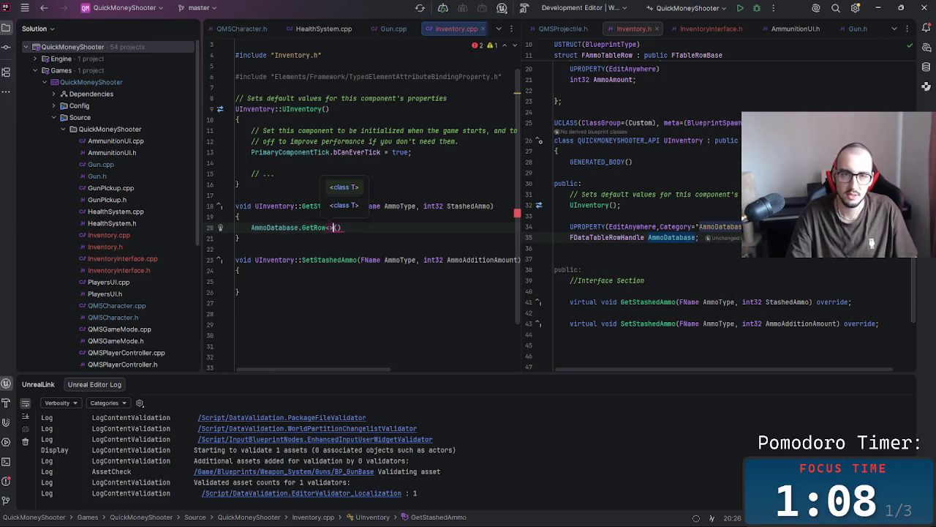
pyautogui.click(341, 228)
pyautogui.write(';')
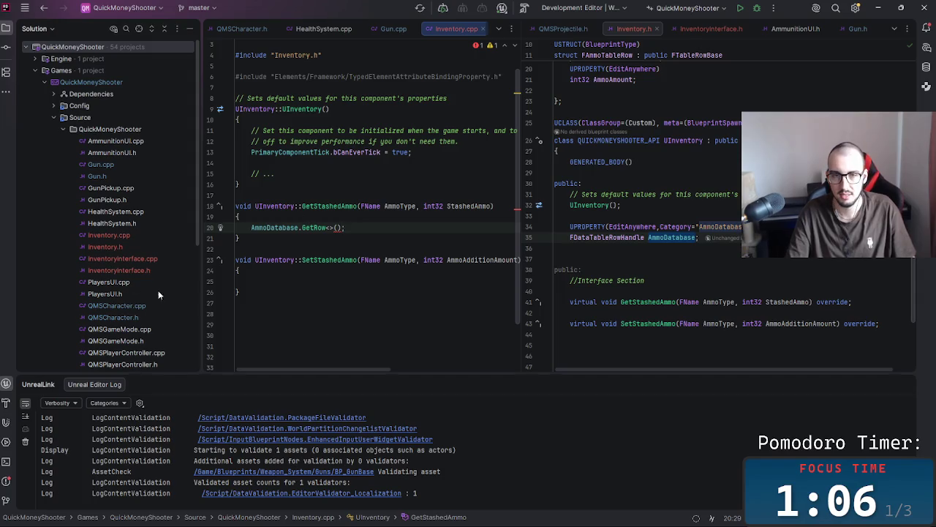
pyautogui.click(335, 227)
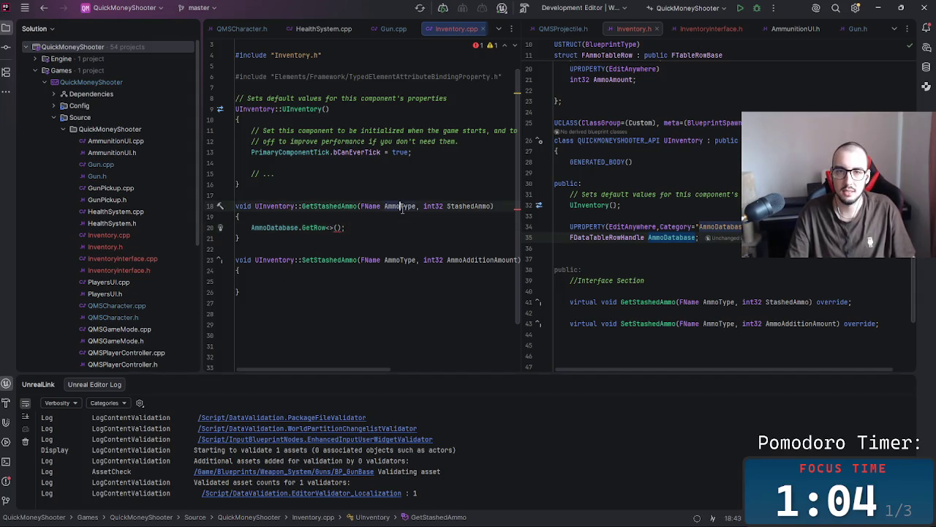
pyautogui.write('AmmoType')
# Select and delete the GetRow<>(AmmoType); call from line 20
pyautogui.click(390, 227)
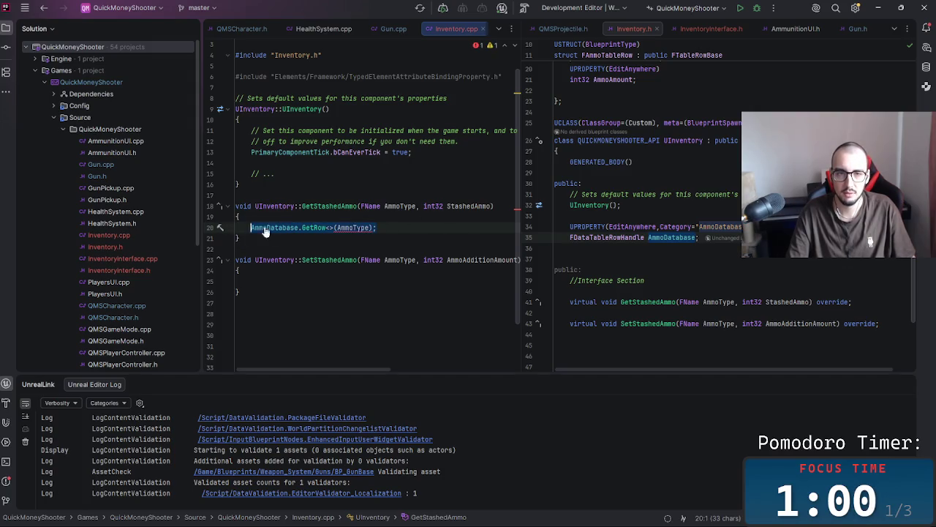
pyautogui.moveTo(410, 237); pyautogui.dragTo(406, 229)
pyautogui.click(415, 234)
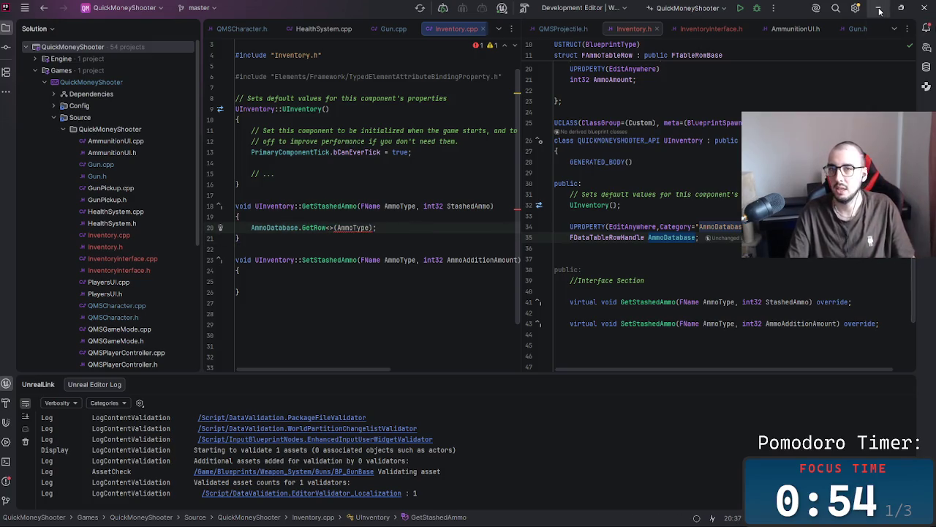
pyautogui.moveTo(239, 238); pyautogui.dragTo(297, 232)
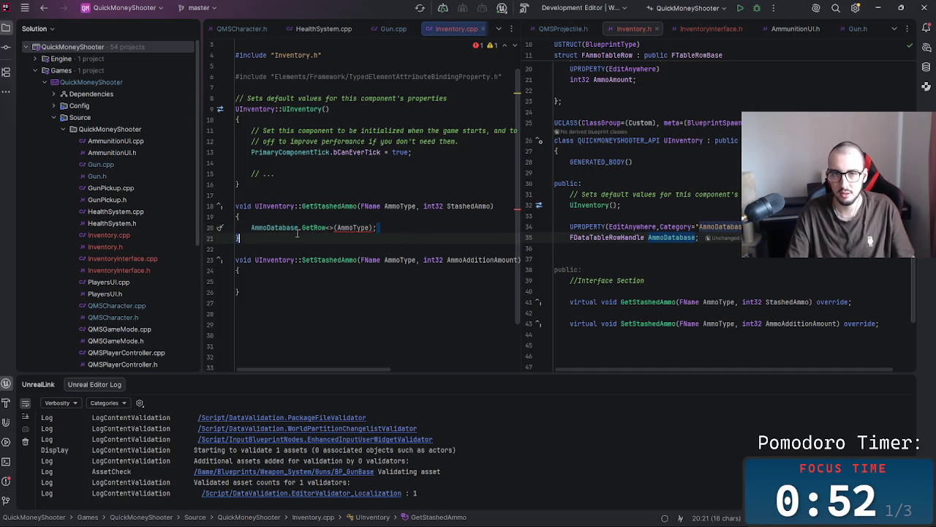
pyautogui.click(299, 227)
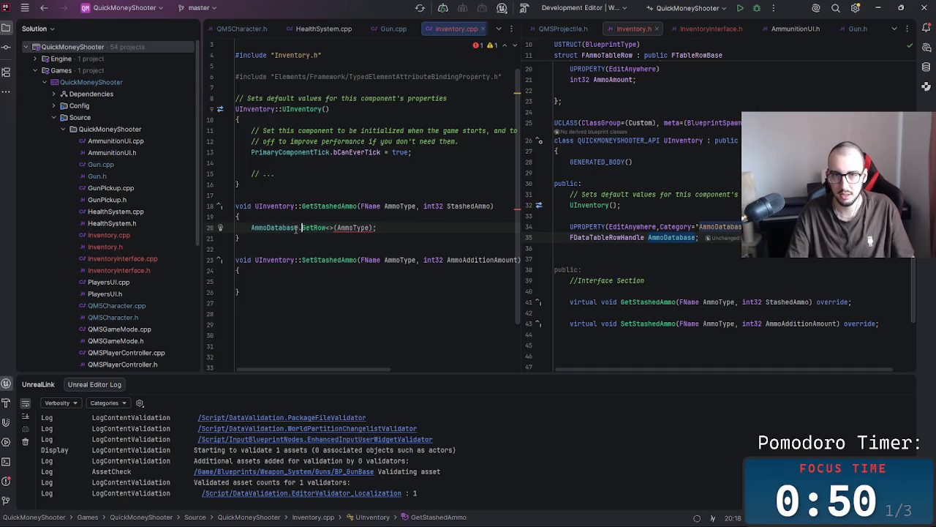
pyautogui.moveTo(296, 227); pyautogui.dragTo(314, 228)
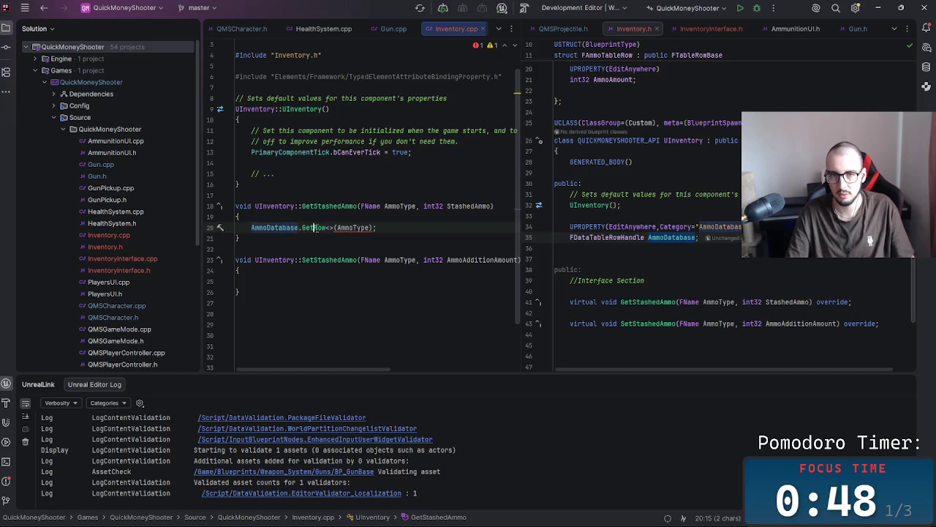
pyautogui.click(315, 227)
pyautogui.moveTo(399, 228); pyautogui.dragTo(302, 228)
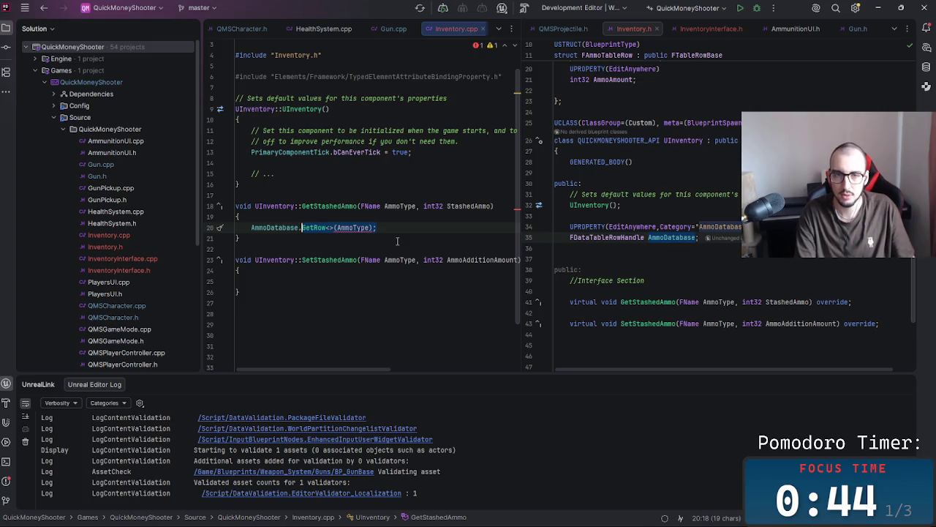
pyautogui.press('BackSpace')
pyautogui.press('BackSpace')
# Type -> after AmmoDatabase, accept the DataTable member, then backspace part of it away
pyautogui.write('->')
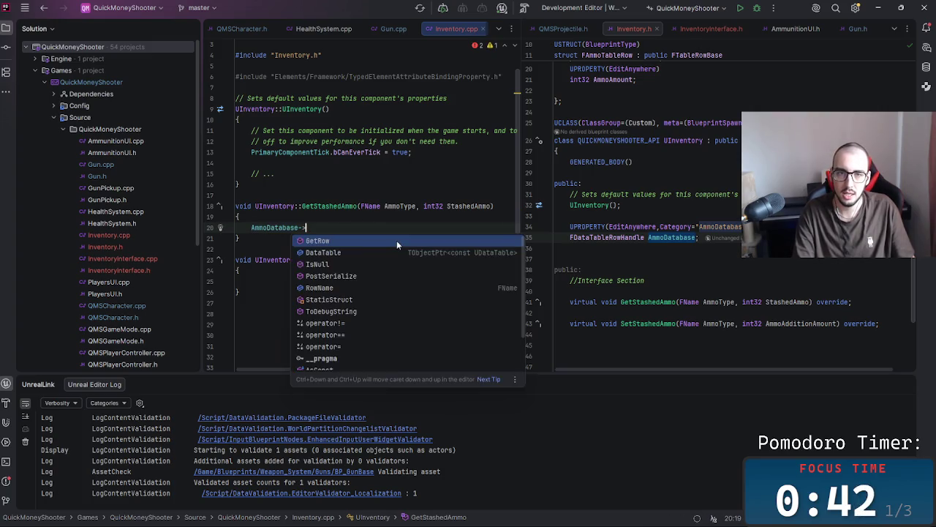
pyautogui.press('Down')
pyautogui.press('Return')
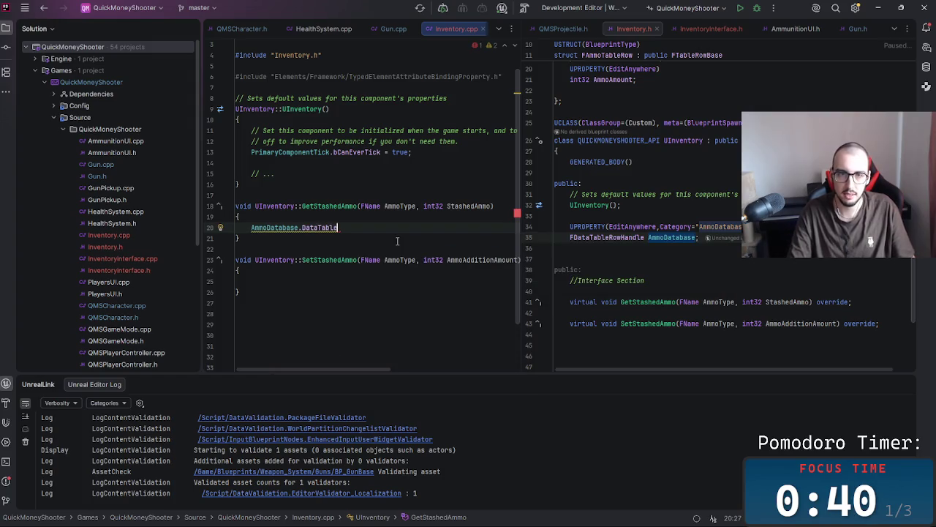
pyautogui.press('BackSpace')
pyautogui.press('BackSpace')
pyautogui.press('BackSpace')
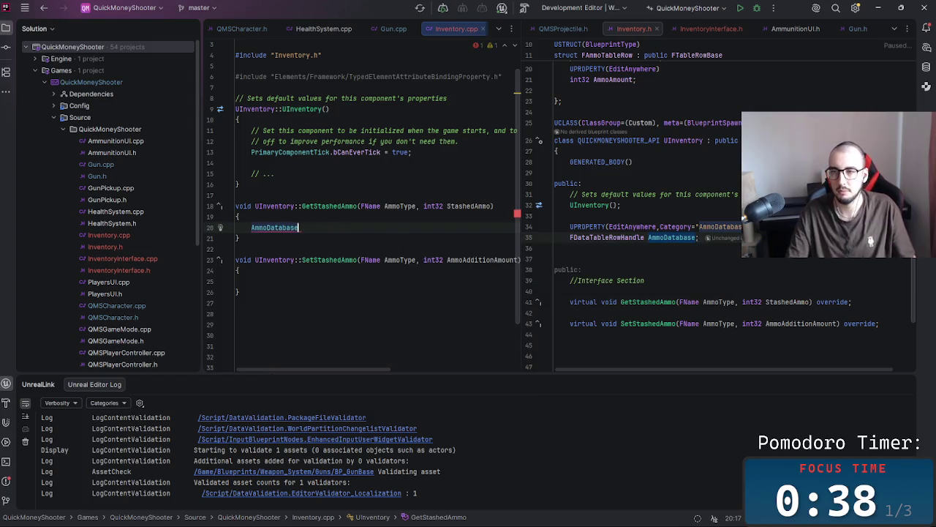
# Switch to Gun.cpp and place the caret in the OnWeaponActivated call on line 56
pyautogui.click(394, 29)
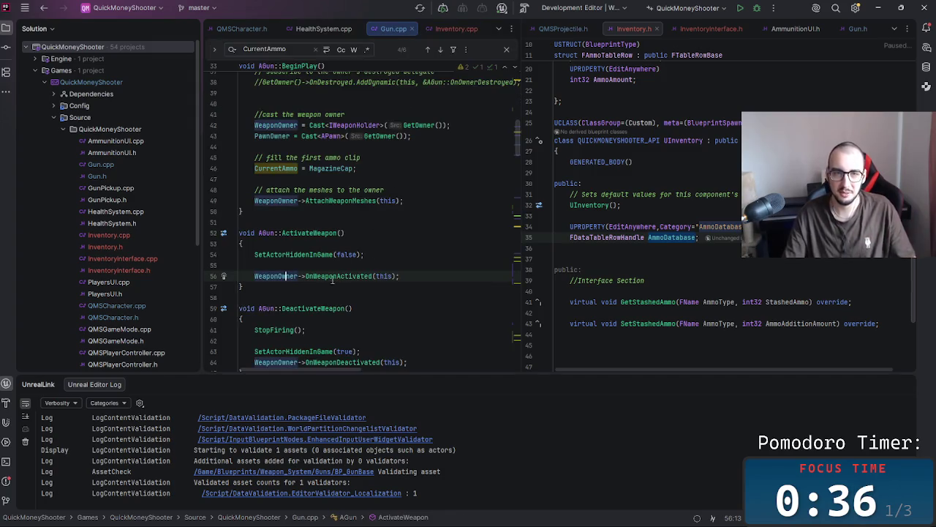
pyautogui.moveTo(247, 267); pyautogui.dragTo(457, 278)
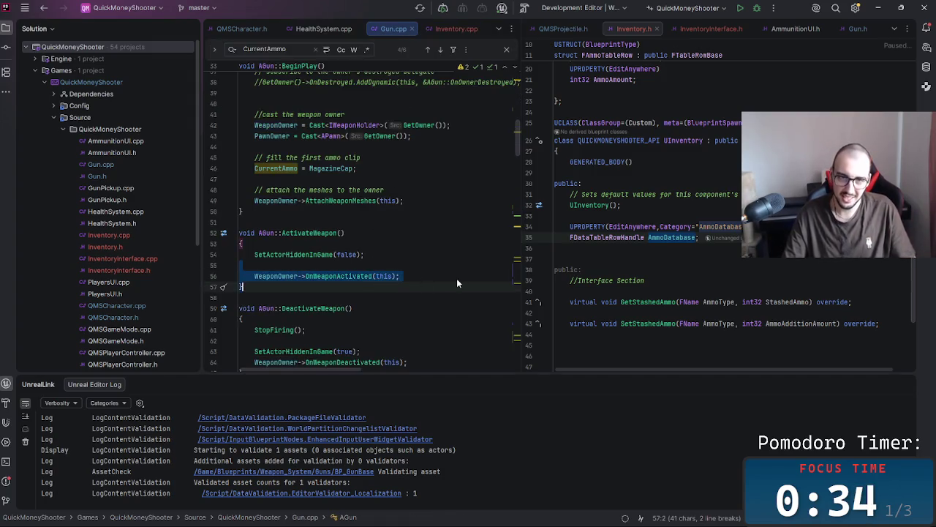
pyautogui.click(284, 276)
pyautogui.click(338, 276)
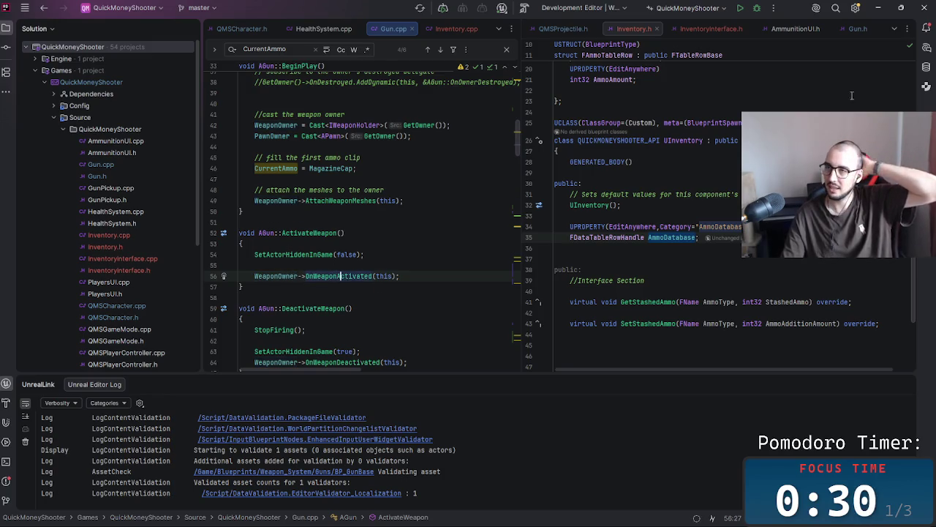
# In Miro, nudge the upper binary string into alignment with the lower one
pyautogui.hotkey('alt', 'Tab')
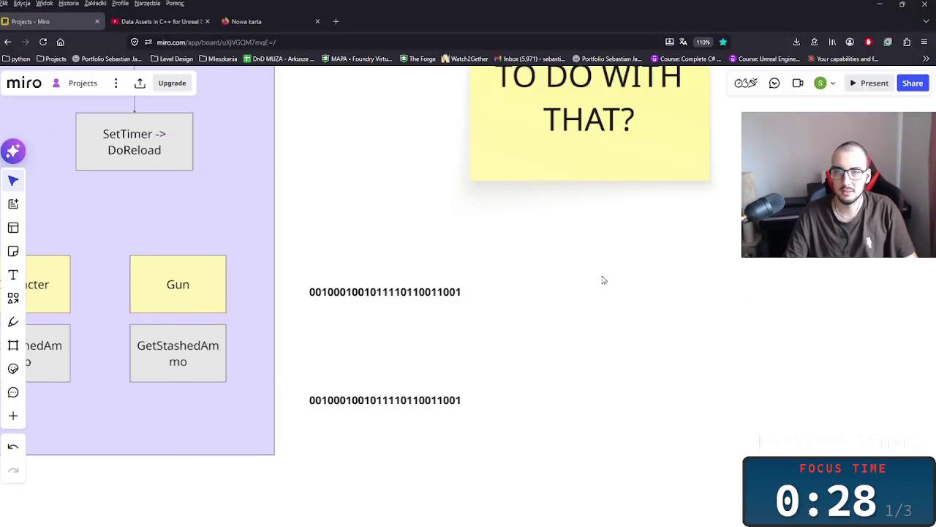
pyautogui.click(392, 400)
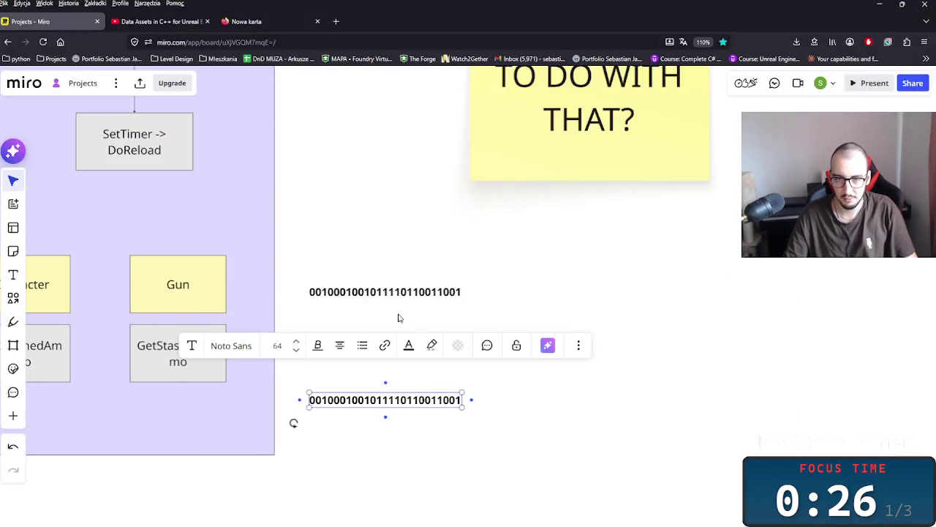
pyautogui.click(330, 292)
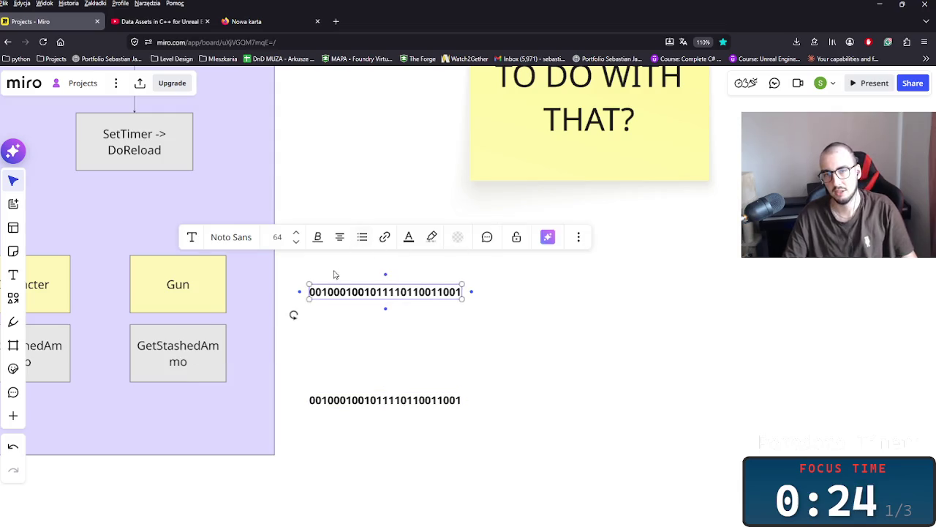
pyautogui.moveTo(320, 295)
pyautogui.mouseDown()
pyautogui.moveTo(308, 299)
pyautogui.moveTo(322, 300)
pyautogui.mouseUp()
# Colour the 1011110 digits in the lower binary string red
pyautogui.click(374, 400)
pyautogui.moveTo(364, 400); pyautogui.dragTo(407, 400)
pyautogui.click(408, 345)
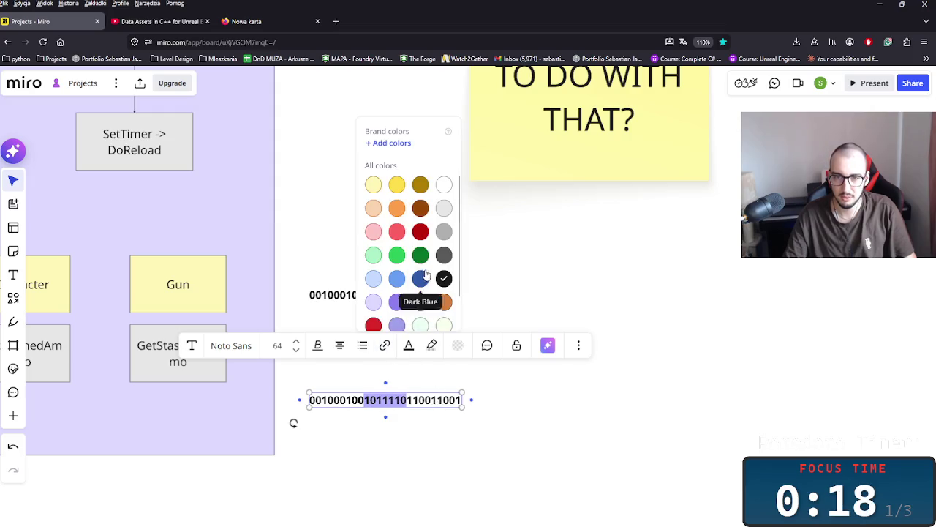
pyautogui.click(420, 232)
pyautogui.click(401, 403)
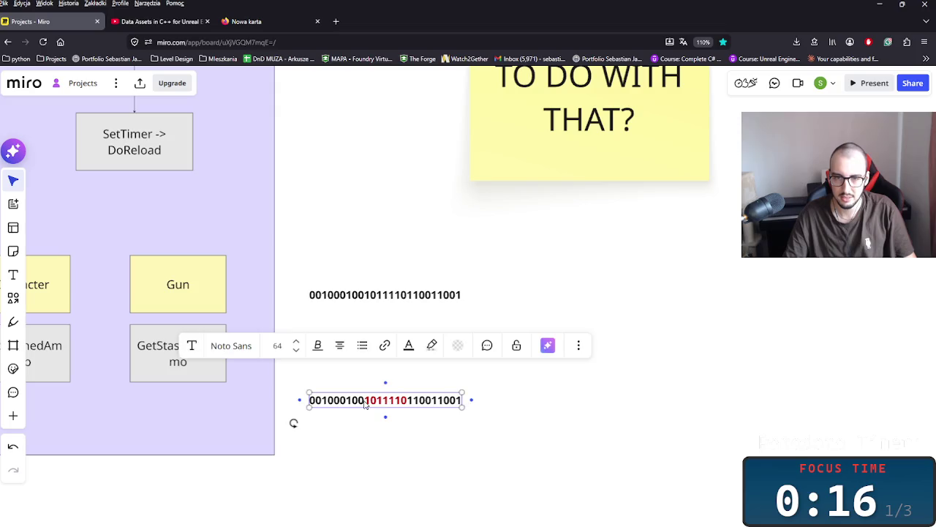
pyautogui.doubleClick(366, 401)
pyautogui.click(400, 400)
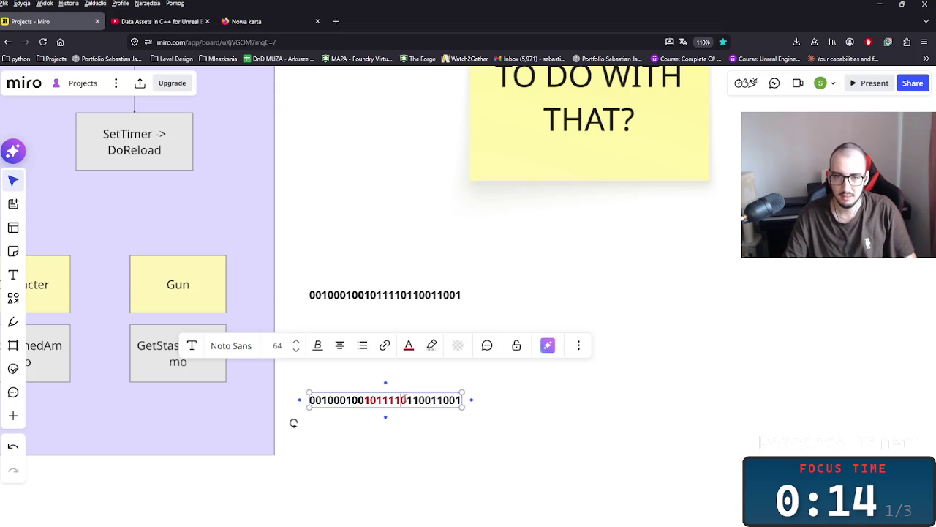
pyautogui.moveTo(406, 399); pyautogui.dragTo(365, 400)
pyautogui.click(548, 408)
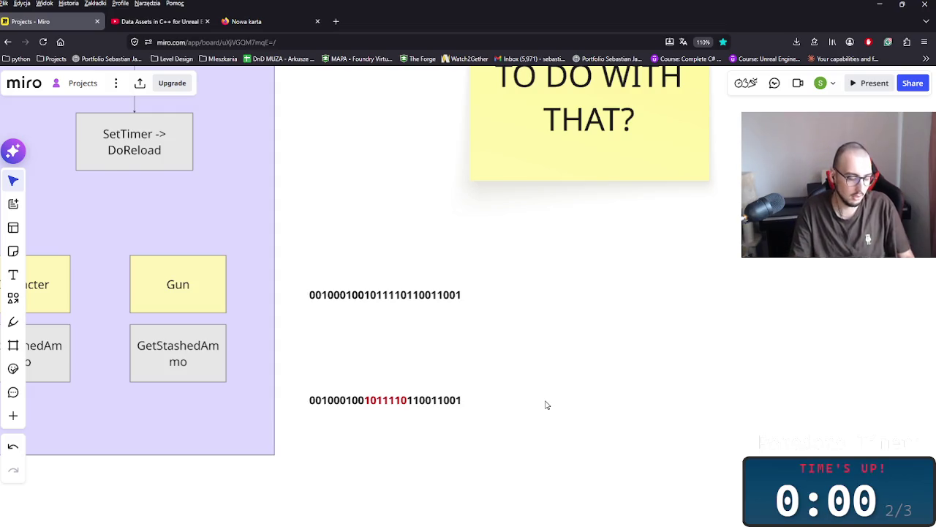
pyautogui.hotkey('alt', 'Tab')
pyautogui.press('Escape')
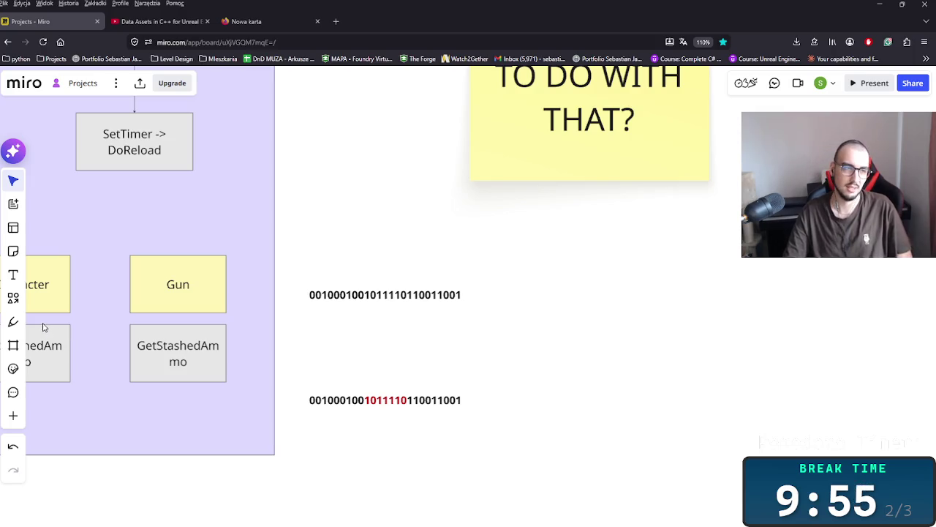
# Return to Rider and review Gun.cpp's ActivateWeapon code around lines 52–59, including the WeaponOwner call
pyautogui.moveTo(80, 522)
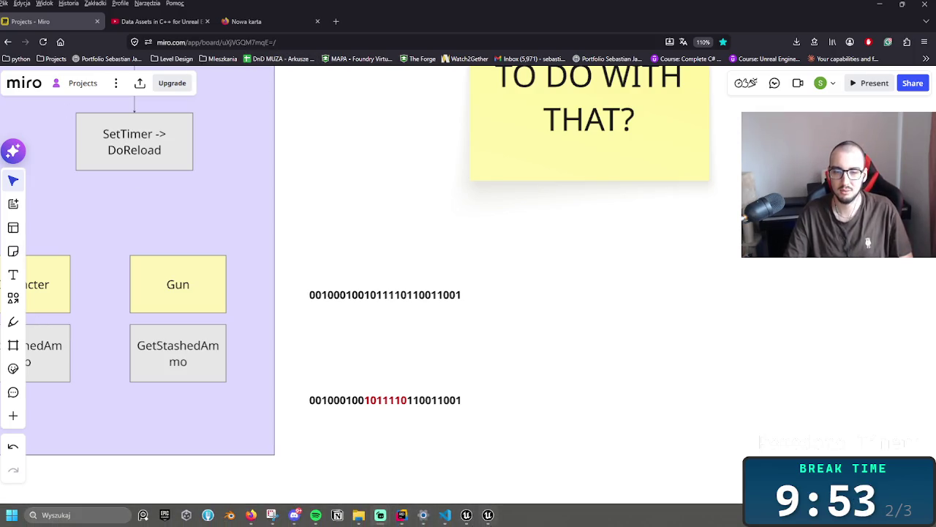
pyautogui.click(400, 515)
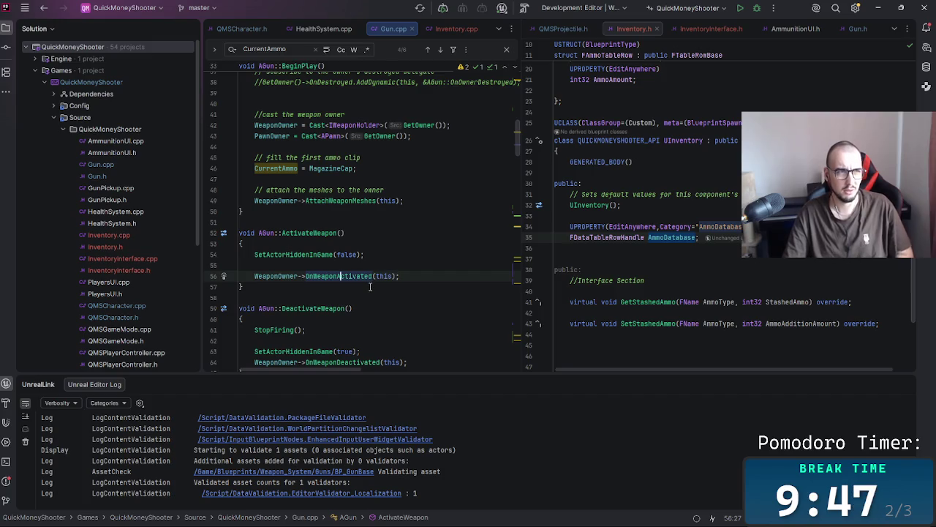
pyautogui.click(409, 276)
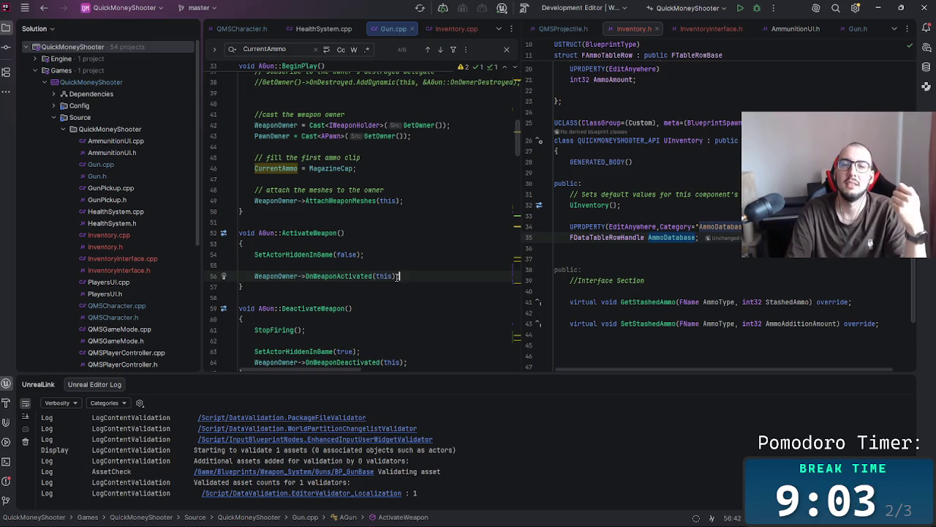
pyautogui.moveTo(309, 276); pyautogui.dragTo(298, 276)
pyautogui.click(368, 307)
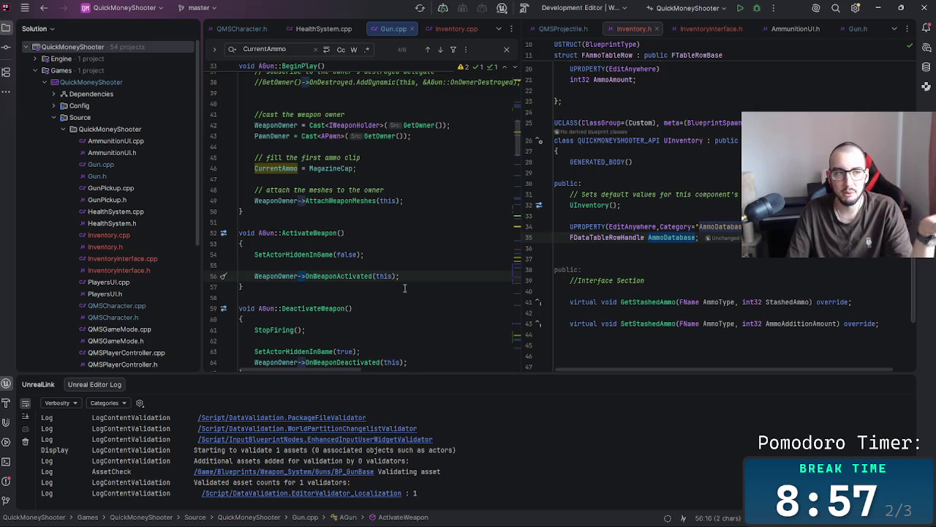
pyautogui.click(350, 277)
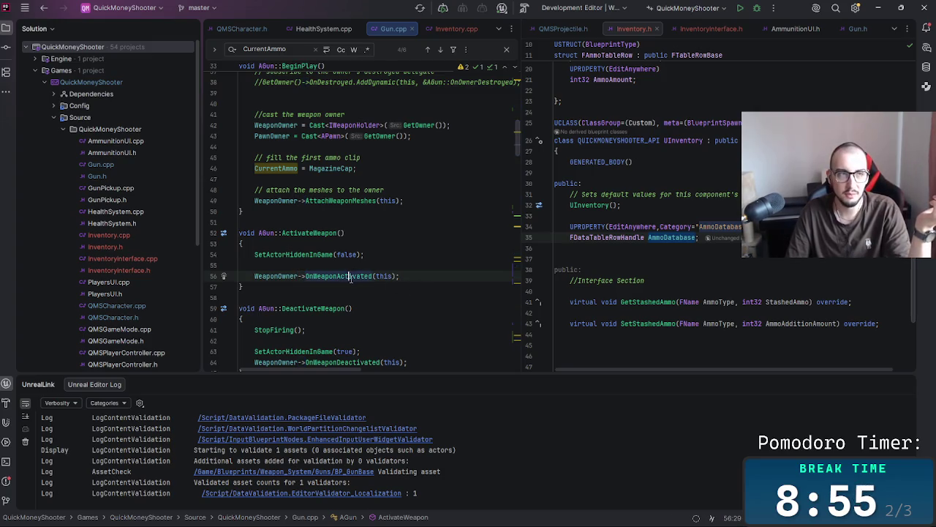
pyautogui.click(353, 270)
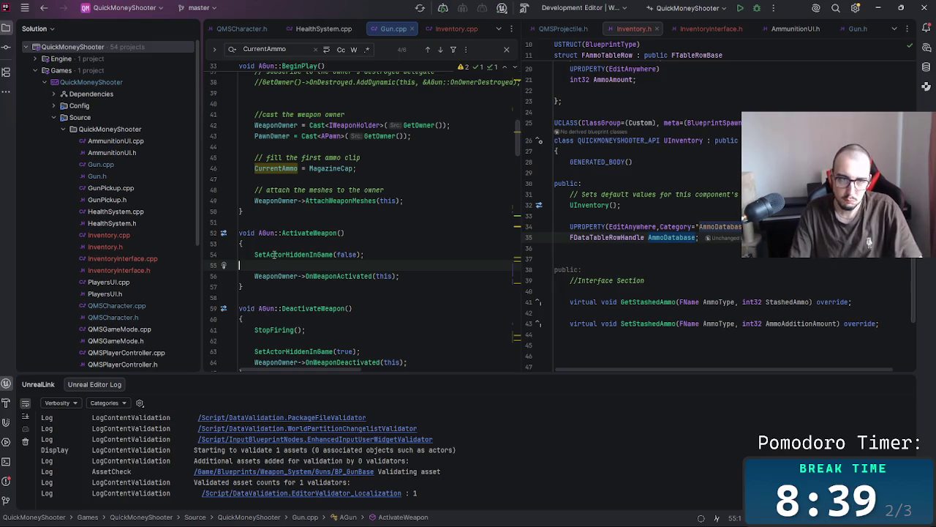
pyautogui.click(325, 233)
pyautogui.scroll(3, 395, 292)
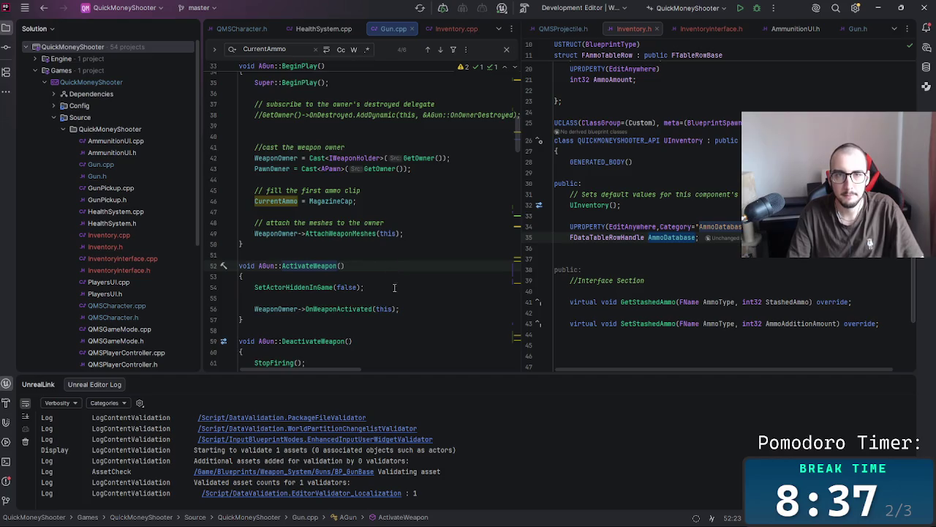
# Scroll up to the AGun constructor and inspect its SetupAttachment call on line 23
pyautogui.scroll(7, 395, 293)
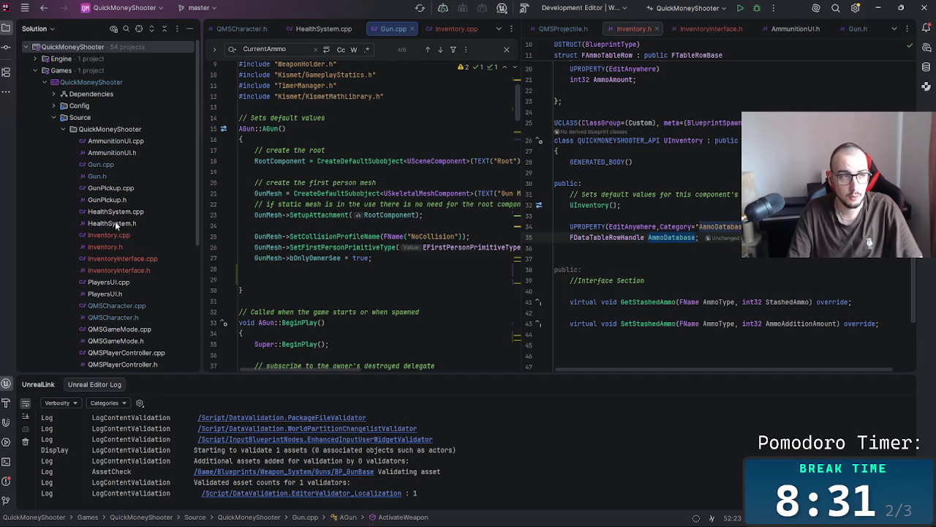
pyautogui.click(354, 214)
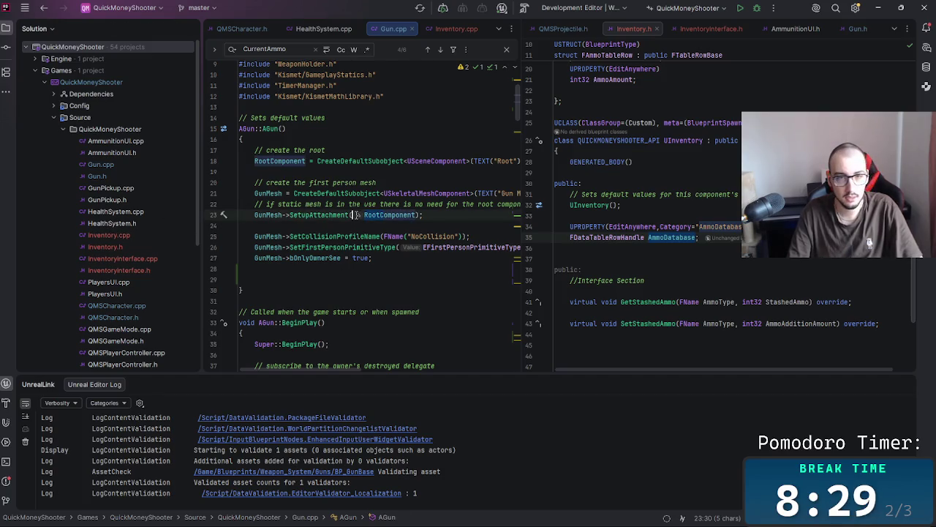
pyautogui.moveTo(346, 214)
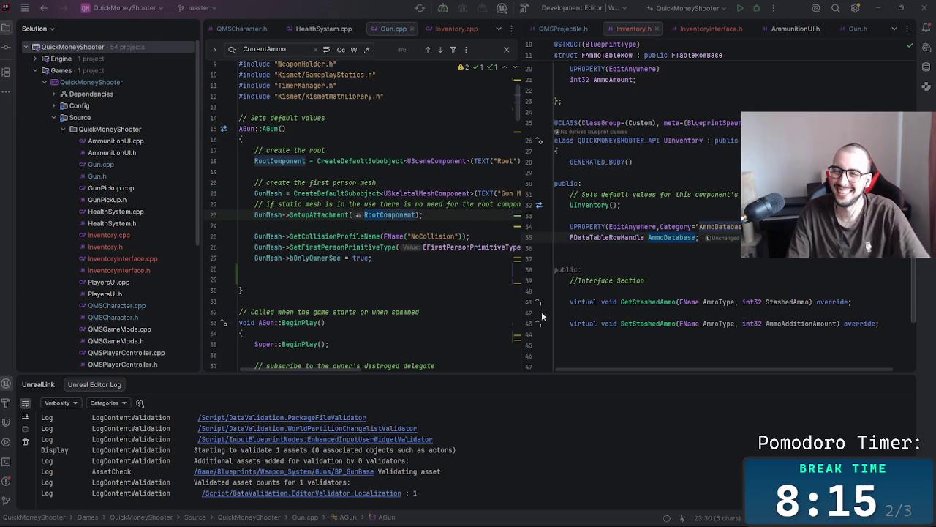
# Check BeginPlay's CurrentAmmo = MagazineCap line, then go back to Inventory.cpp and the Miro board
pyautogui.click(412, 312)
pyautogui.scroll(-3, 410, 308)
pyautogui.scroll(-6, 410, 308)
pyautogui.click(380, 204)
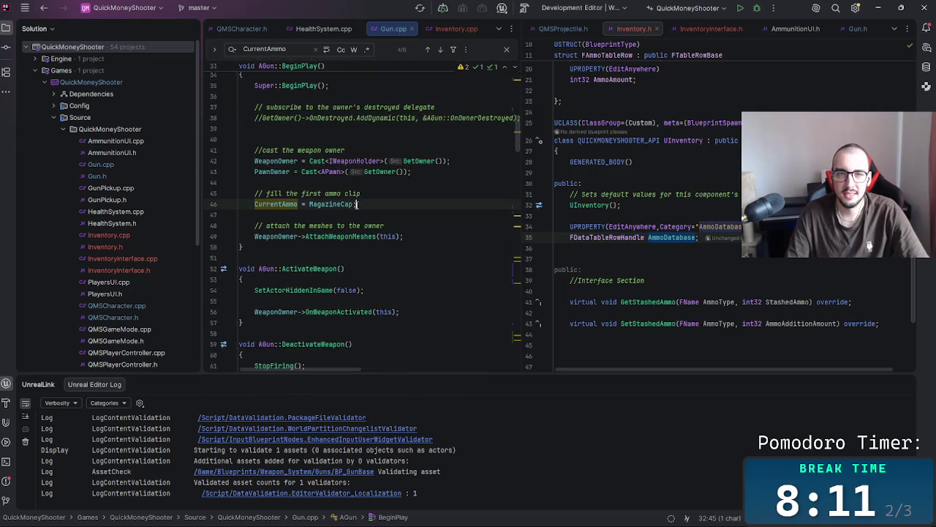
pyautogui.click(459, 29)
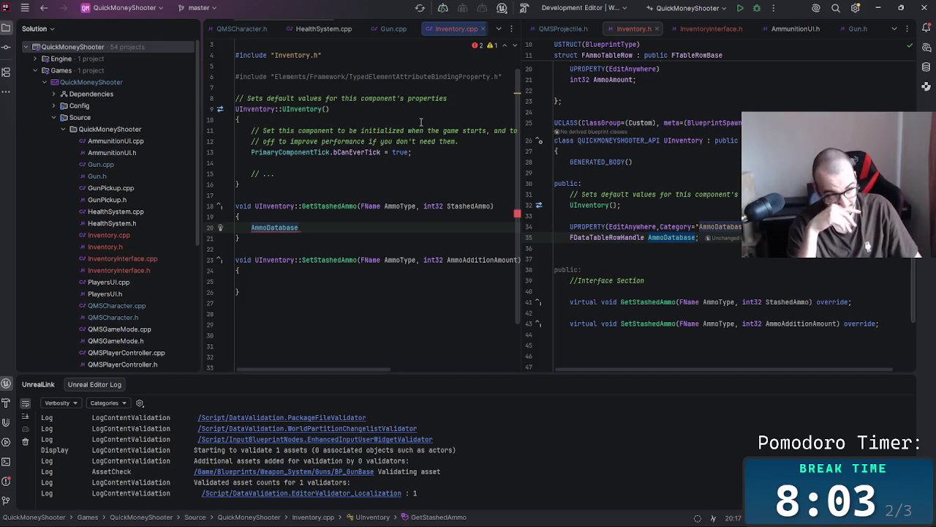
pyautogui.hotkey('alt', 'Tab')
pyautogui.hotkey('alt', 'Tab')
pyautogui.hotkey('alt', 'Tab')
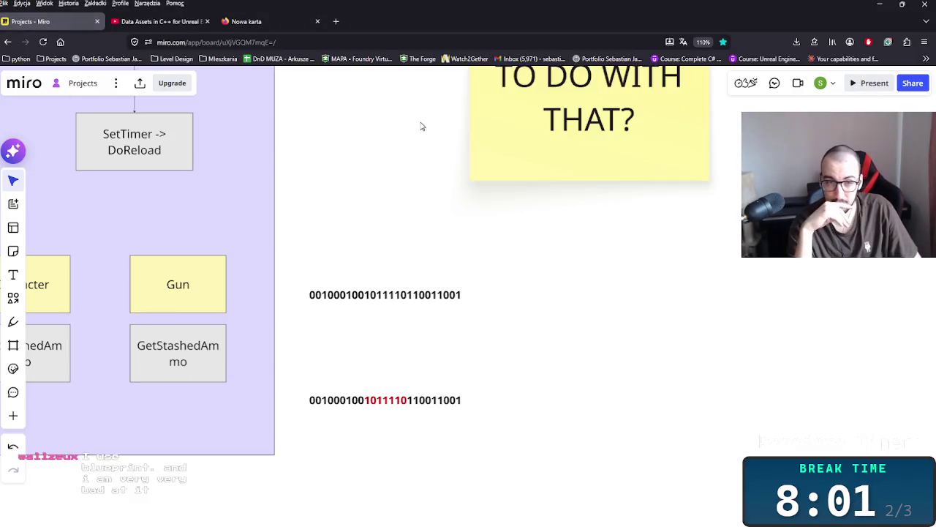
# Delete the two binary strings from the Miro board and look over the rest of it
pyautogui.moveTo(526, 452); pyautogui.dragTo(309, 265)
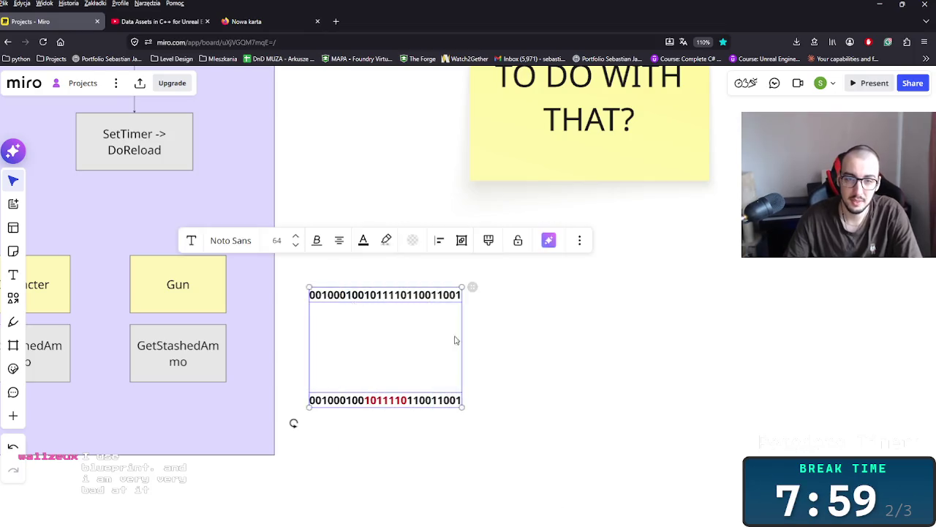
pyautogui.press('Delete')
pyautogui.hscroll(-10, 638, 388)
pyautogui.scroll(-3, 637, 389)
pyautogui.scroll(-5, 472, 339)
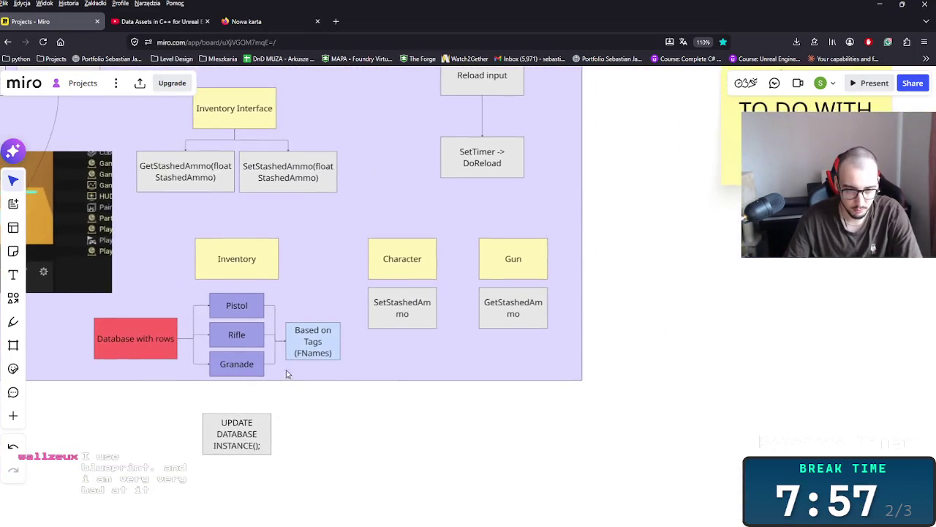
pyautogui.scroll(3, 276, 404)
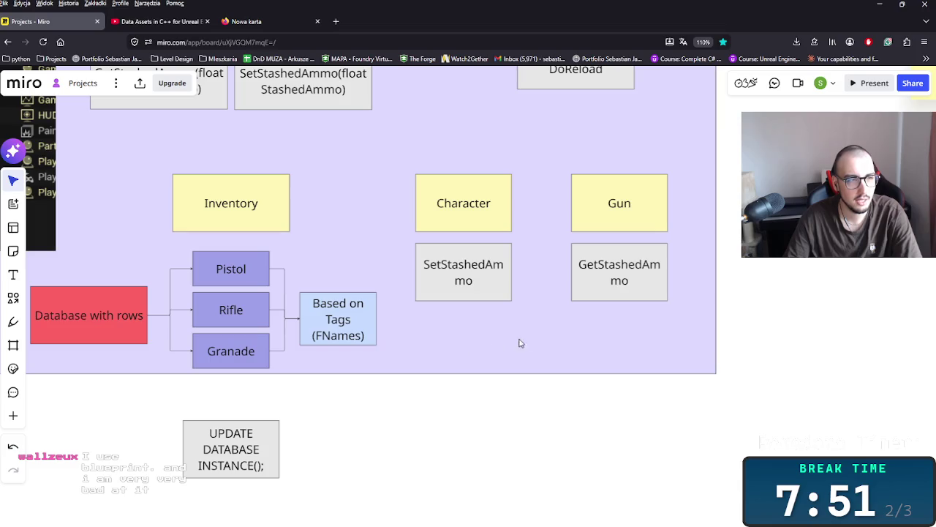
pyautogui.scroll(-3, 487, 344)
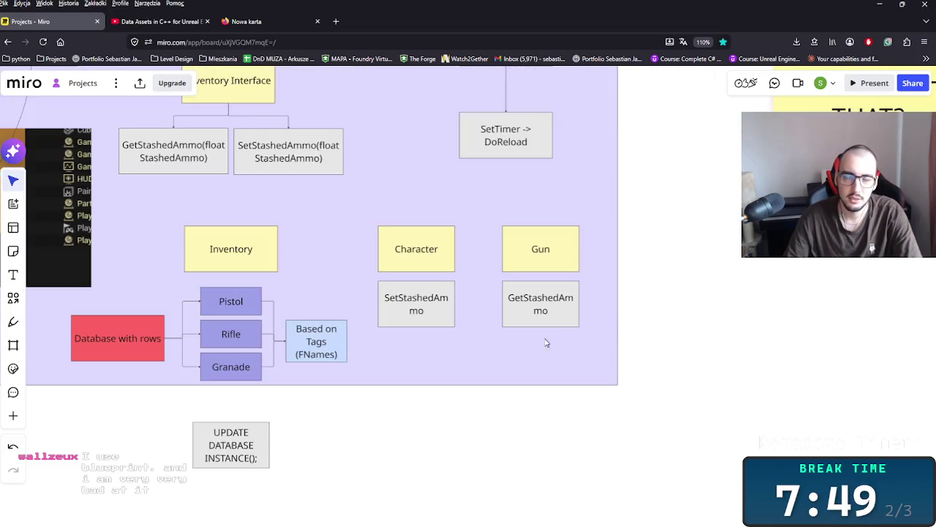
# Bring the QuickMoneyShooter Unreal editor to the front and orbit the level view
pyautogui.moveTo(473, 522)
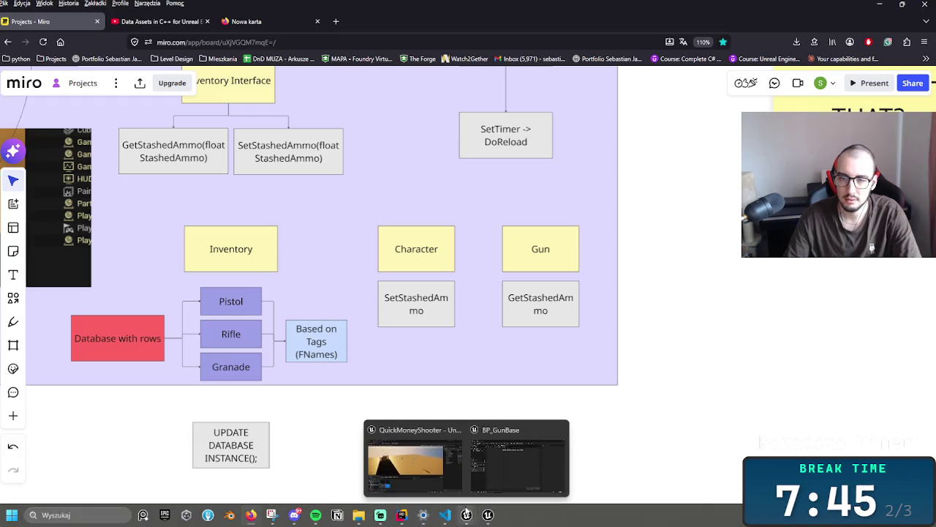
pyautogui.click(417, 457)
pyautogui.moveTo(472, 218)
pyautogui.mouseDown()
pyautogui.moveTo(446, 218)
pyautogui.moveTo(472, 218)
pyautogui.mouseUp()
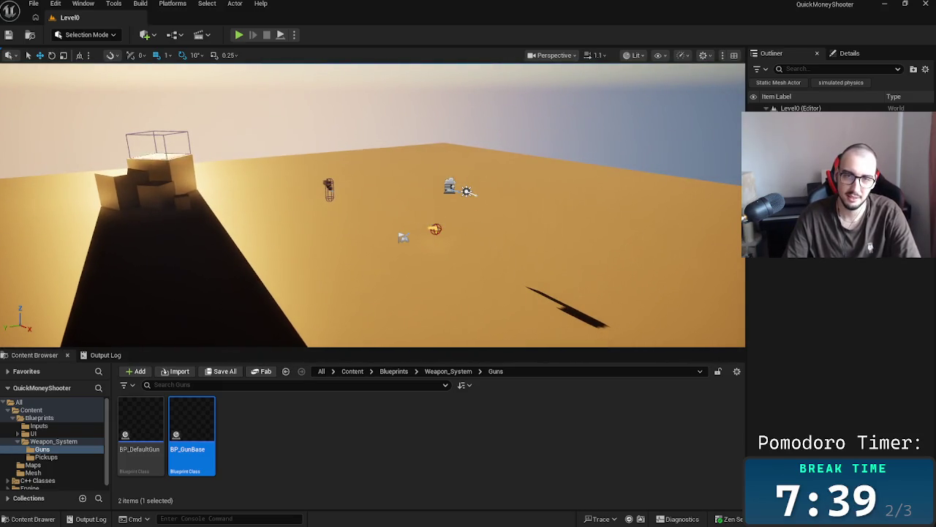
# Select the floor and a small actor, then close Firefox's empty new tab
pyautogui.click(432, 226)
pyautogui.click(433, 228)
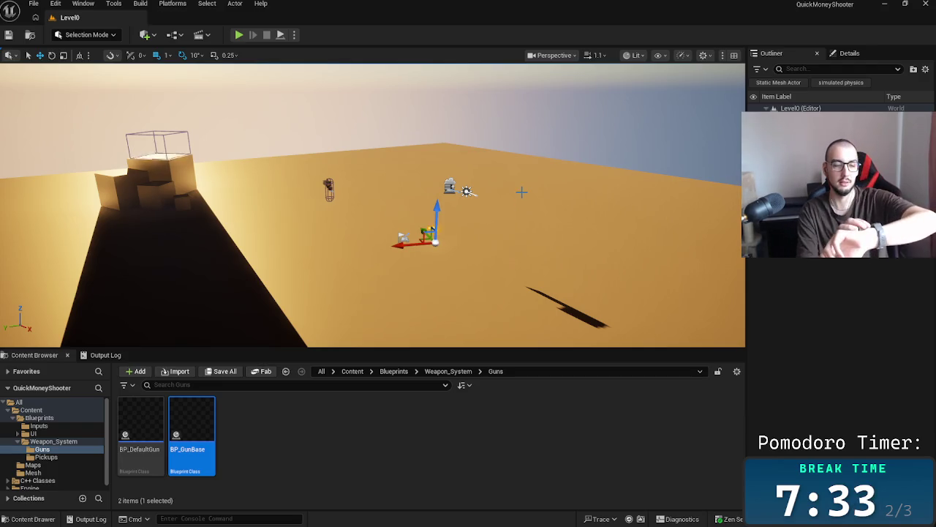
pyautogui.hotkey('alt', 'Tab')
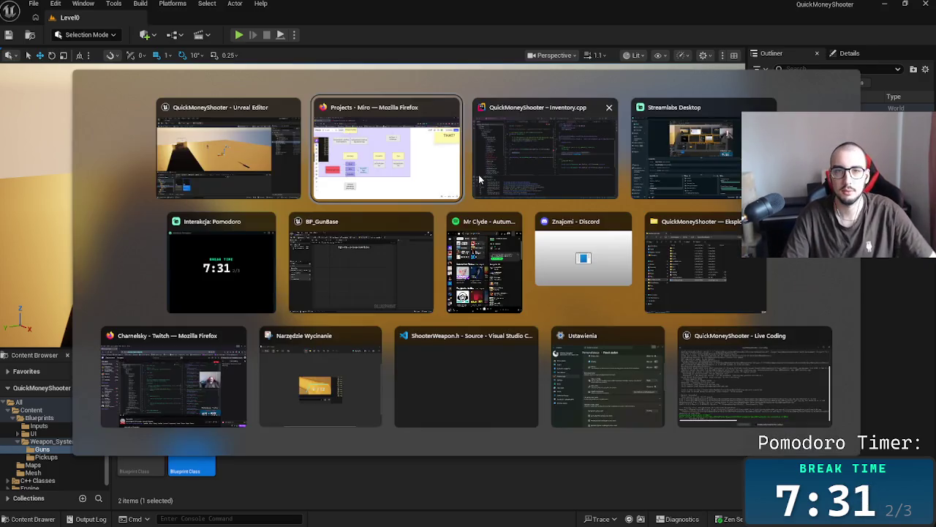
pyautogui.moveTo(246, 22)
pyautogui.mouseDown()
pyautogui.moveTo(341, 146)
pyautogui.moveTo(257, 134)
pyautogui.mouseUp()
pyautogui.hotkey('ctrl', 'w')
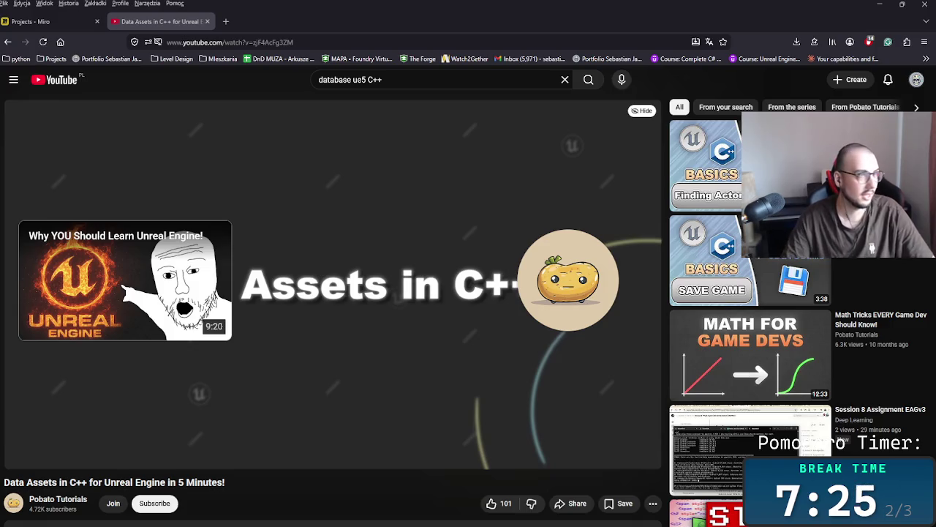
pyautogui.click(225, 21)
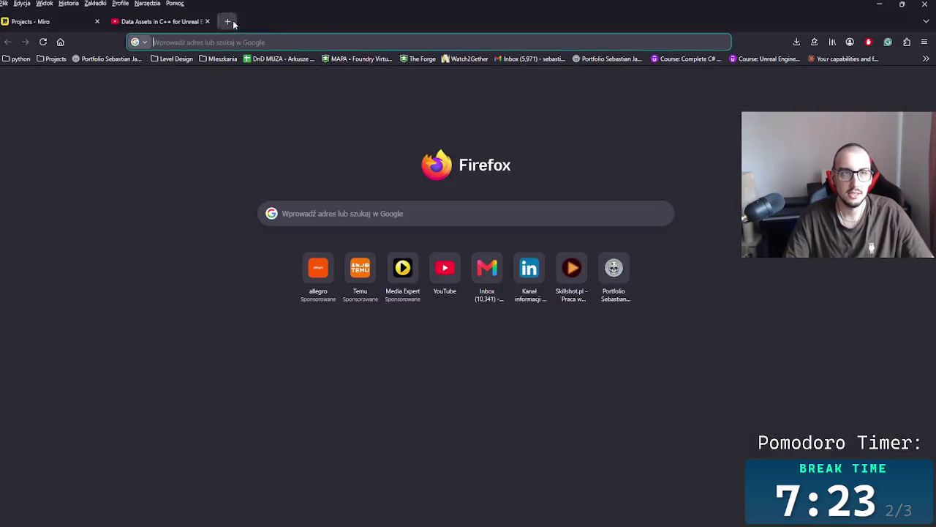
pyautogui.write('twitch.tv')
pyautogui.press('Return')
pyautogui.click(212, 44)
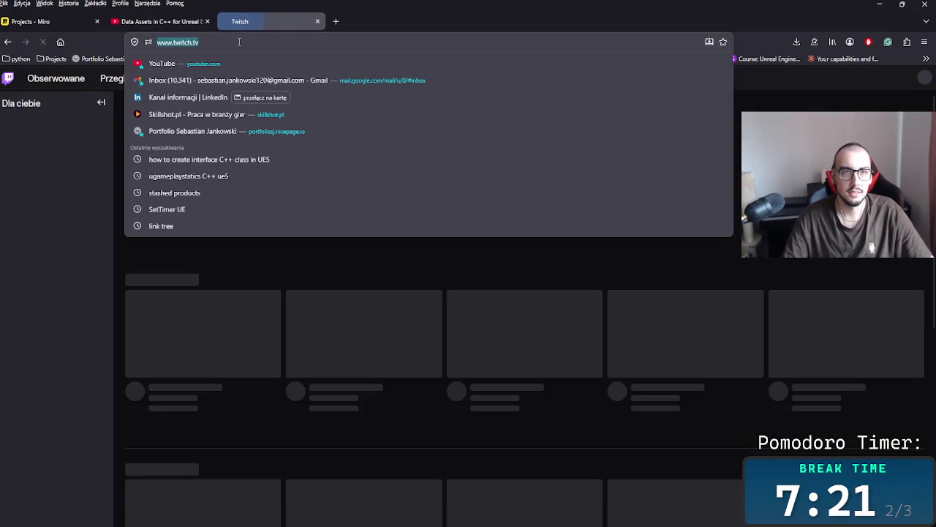
pyautogui.write('/')
pyautogui.press('BackSpace')
pyautogui.write('c')
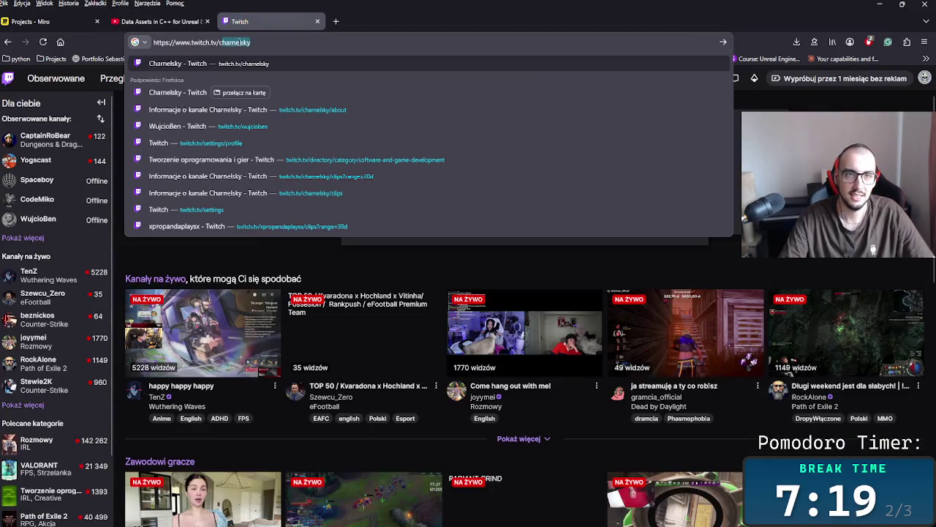
pyautogui.write('a')
pyautogui.press('BackSpace')
pyautogui.write('harnel')
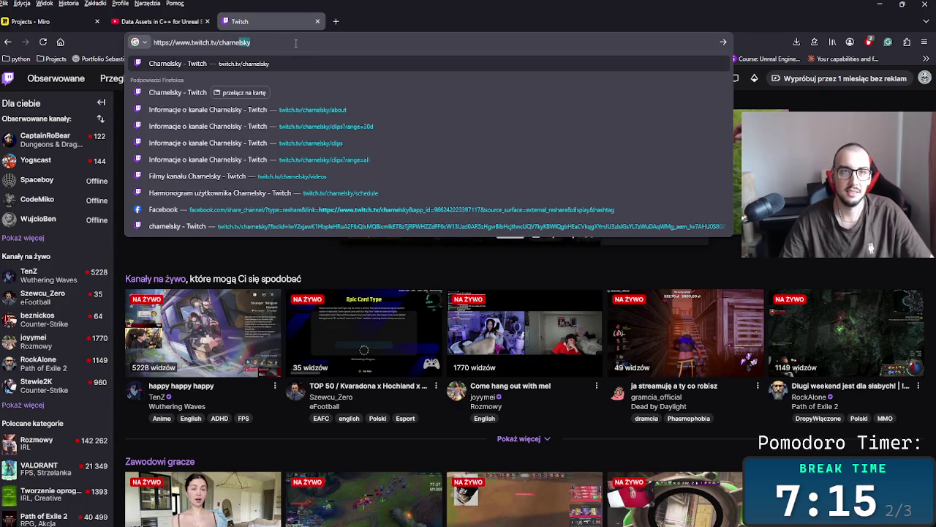
pyautogui.hotkey('ctrl', 'a')
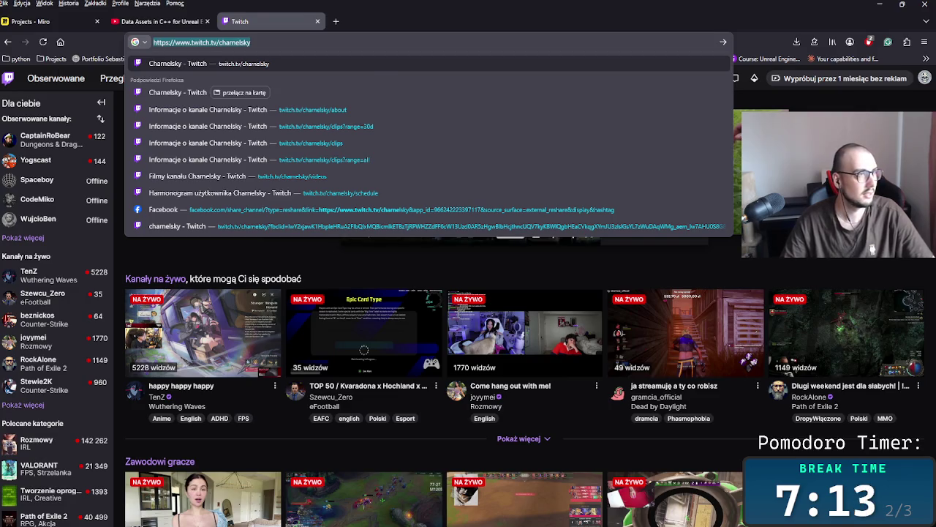
pyautogui.press('Escape')
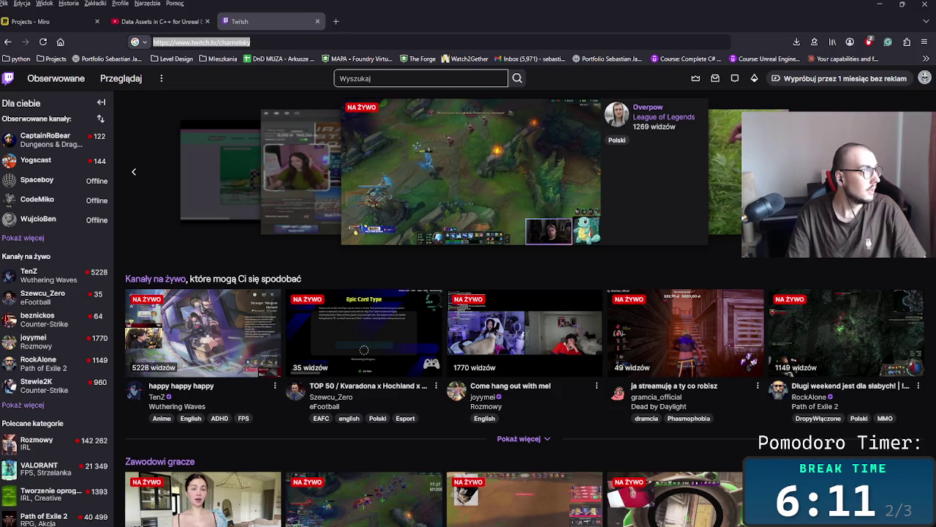
pyautogui.hotkey('alt', 'Tab')
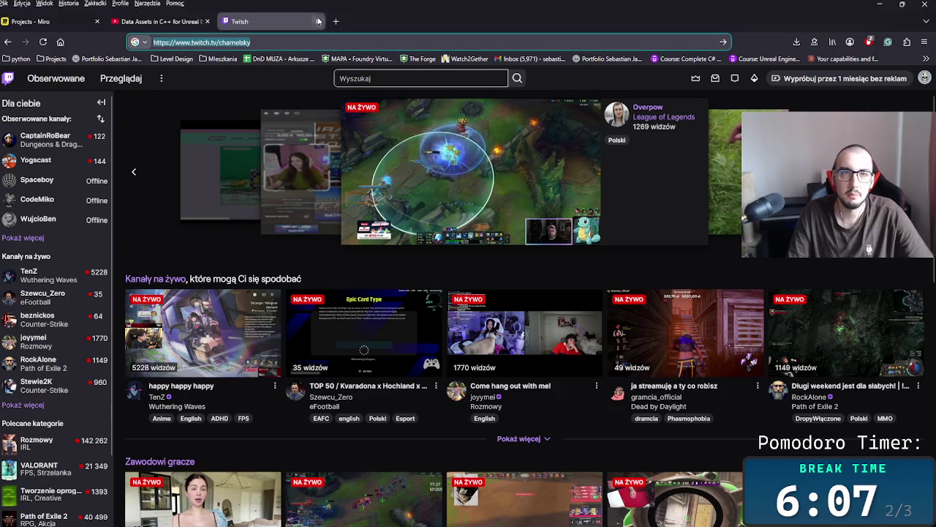
pyautogui.click(316, 21)
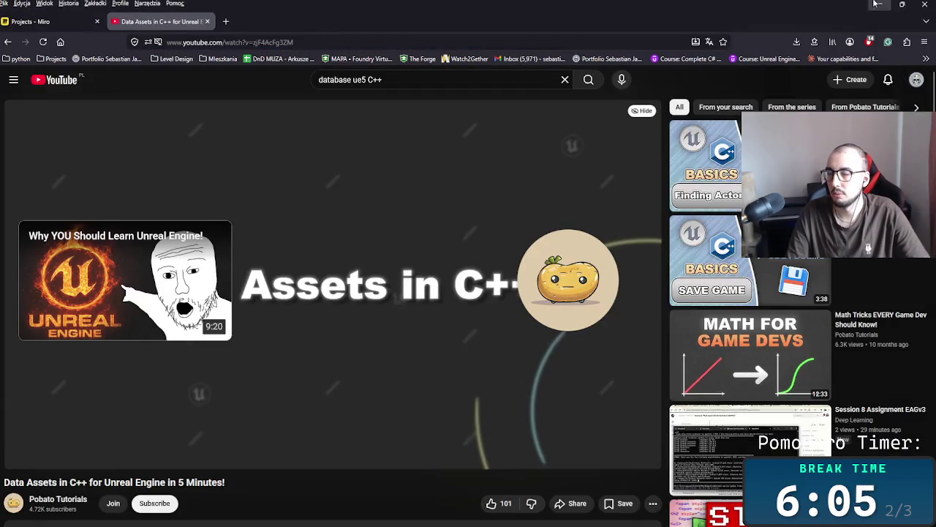
# Back in Unreal, go up from the Guns folder and open the Blueprints folder
pyautogui.hotkey('alt', 'Tab')
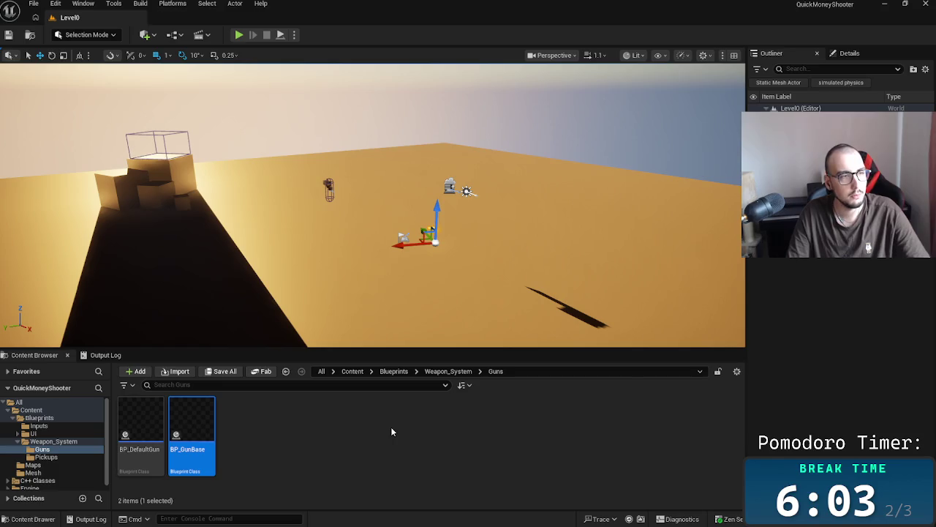
pyautogui.hotkey('alt', 'Left')
pyautogui.click(395, 370)
# Fly the viewport around the level, undo the last selection change, and clear the selection
pyautogui.moveTo(373, 205)
pyautogui.mouseDown()
pyautogui.moveTo(395, 204)
pyautogui.moveTo(359, 205)
pyautogui.moveTo(380, 204)
pyautogui.mouseUp()
pyautogui.moveTo(412, 298)
pyautogui.mouseDown()
pyautogui.moveTo(380, 296)
pyautogui.moveTo(412, 298)
pyautogui.mouseUp()
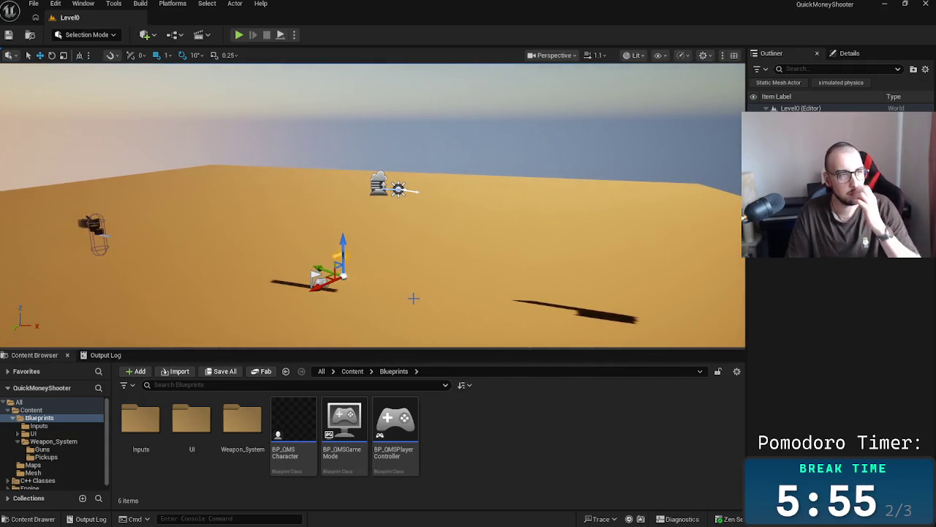
pyautogui.hotkey('ctrl', 'z')
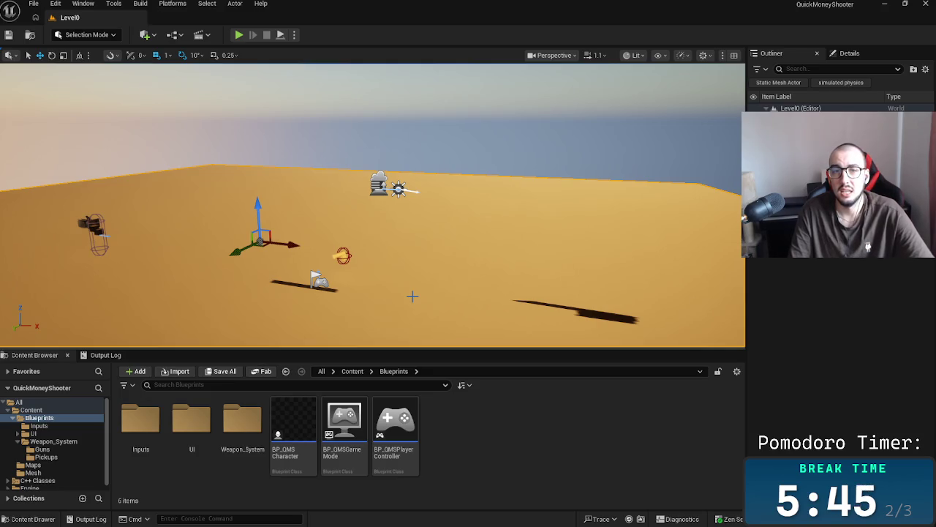
pyautogui.click(439, 243)
pyautogui.moveTo(439, 242)
pyautogui.mouseDown()
pyautogui.moveTo(439, 212)
pyautogui.moveTo(446, 237)
pyautogui.mouseUp()
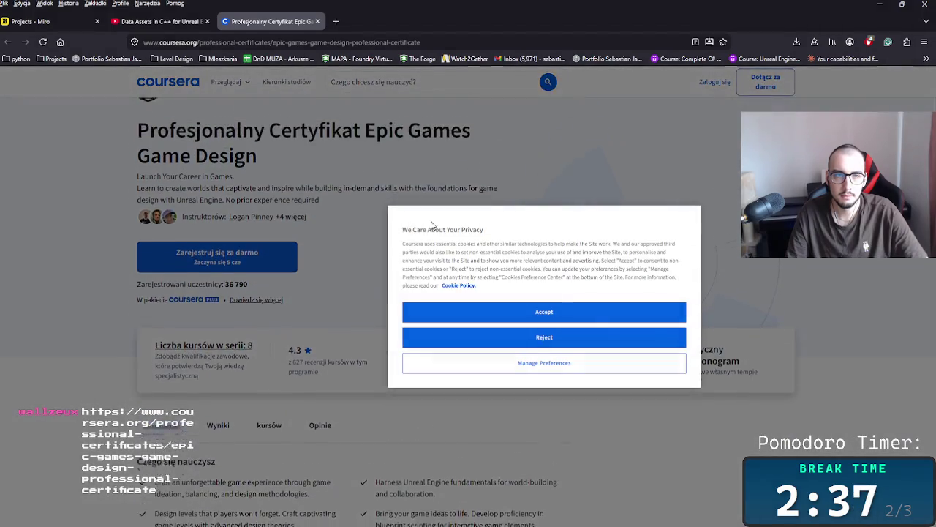
# Reject the optional cookies on Coursera's certificate page
pyautogui.click(554, 340)
pyautogui.moveTo(253, 212); pyautogui.dragTo(430, 259)
pyautogui.click(432, 263)
# Scroll through the certificate's ratings and details, then jump to its list of 8 courses
pyautogui.scroll(-3, 412, 282)
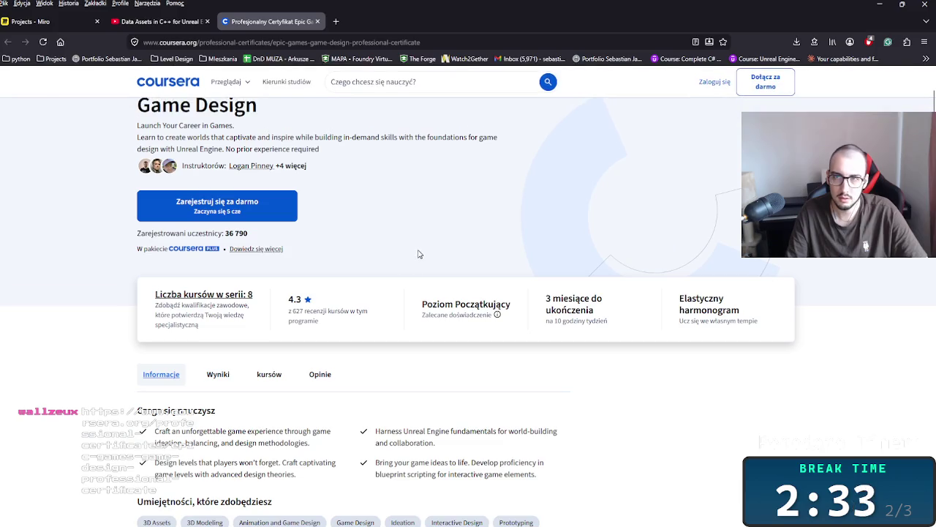
pyautogui.scroll(3, 417, 253)
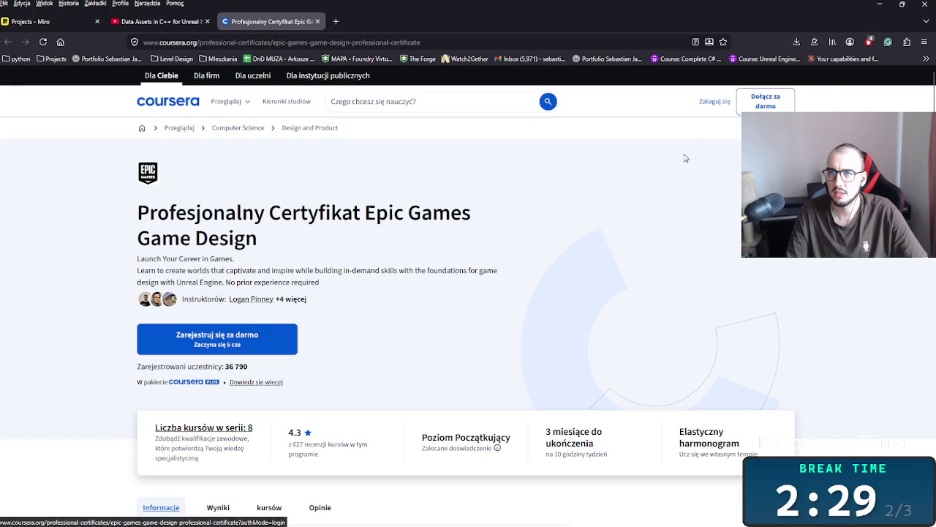
pyautogui.scroll(-3, 436, 182)
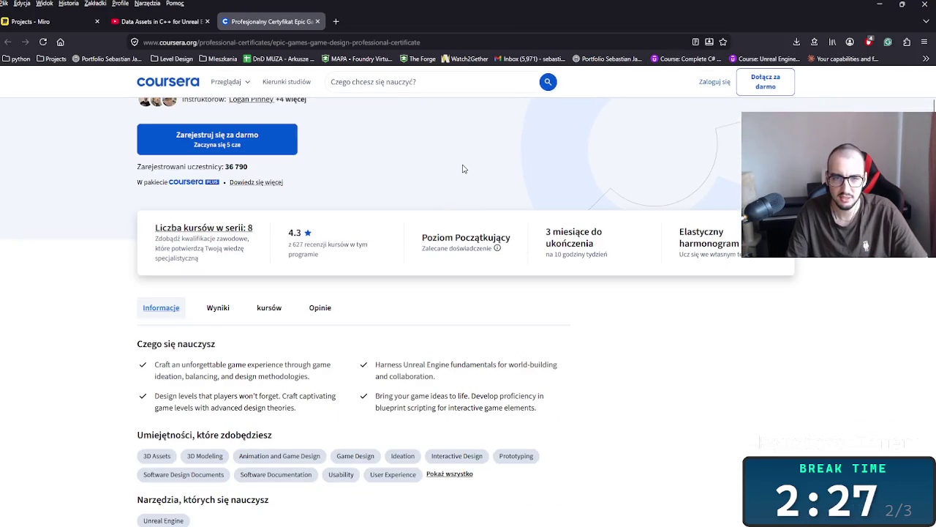
pyautogui.scroll(-1, 441, 183)
pyautogui.moveTo(286, 165); pyautogui.dragTo(330, 178)
pyautogui.click(369, 212)
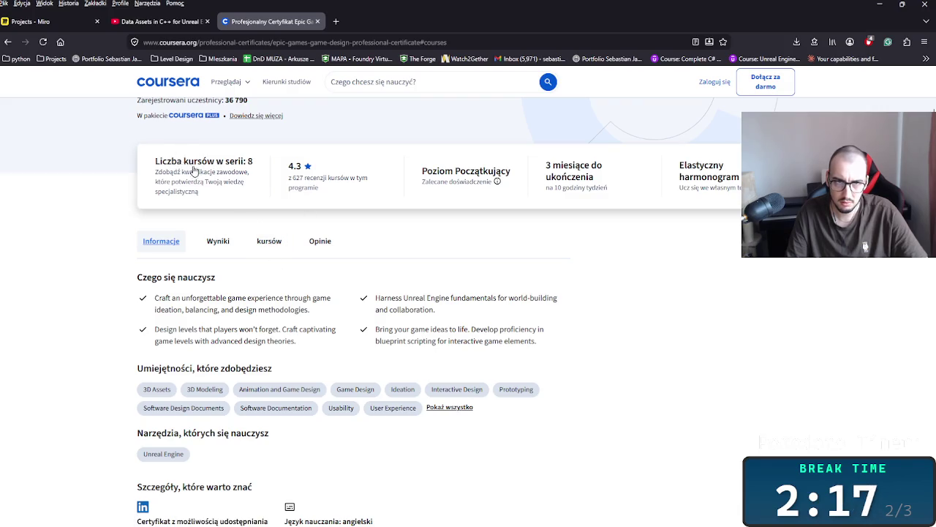
pyautogui.click(185, 163)
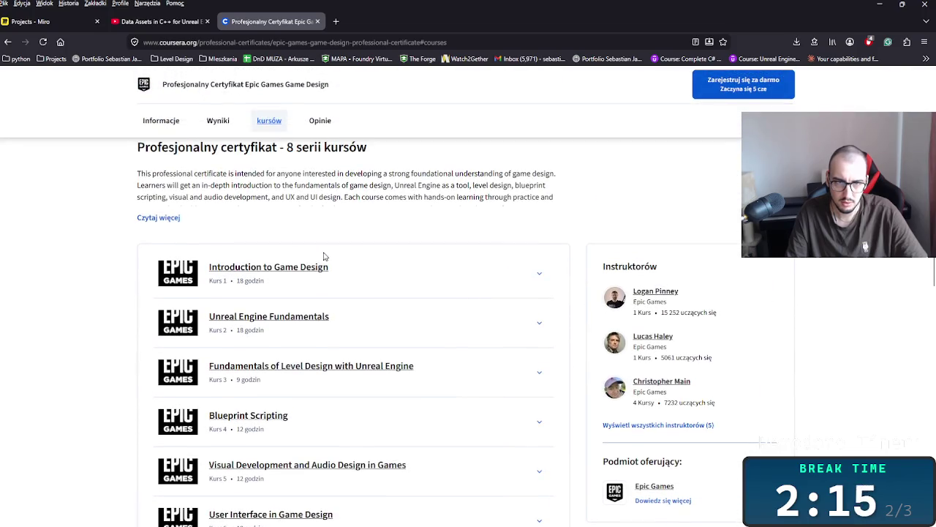
# Expand the Introduction to Game Design course details and read its description
pyautogui.scroll(-2, 330, 257)
pyautogui.scroll(1, 309, 246)
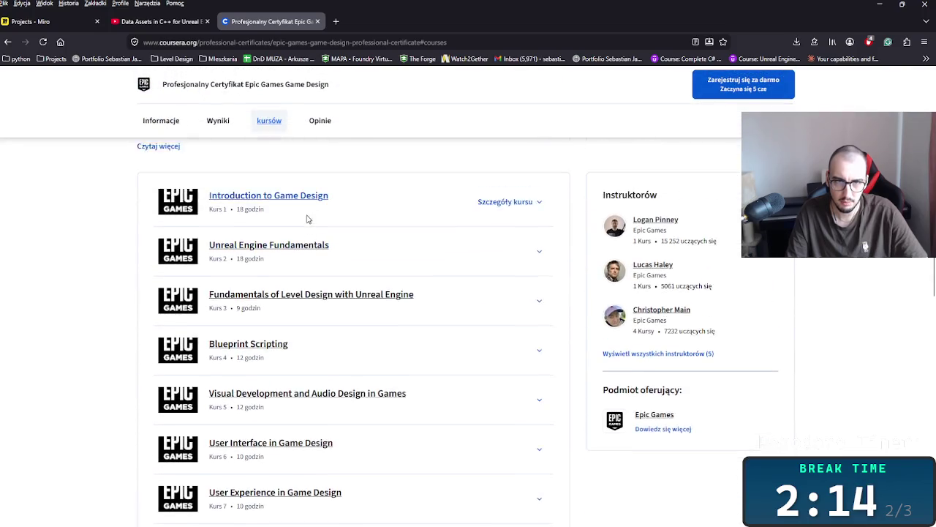
pyautogui.click(530, 211)
pyautogui.scroll(-1, 444, 296)
pyautogui.moveTo(229, 197)
pyautogui.mouseDown()
pyautogui.moveTo(520, 202)
pyautogui.moveTo(400, 214)
pyautogui.mouseUp()
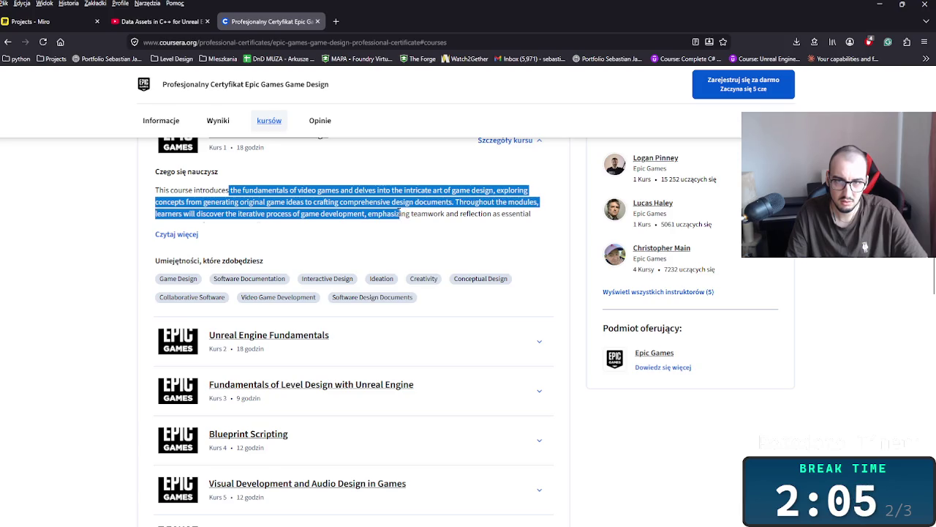
pyautogui.click(251, 218)
pyautogui.scroll(-2, 269, 243)
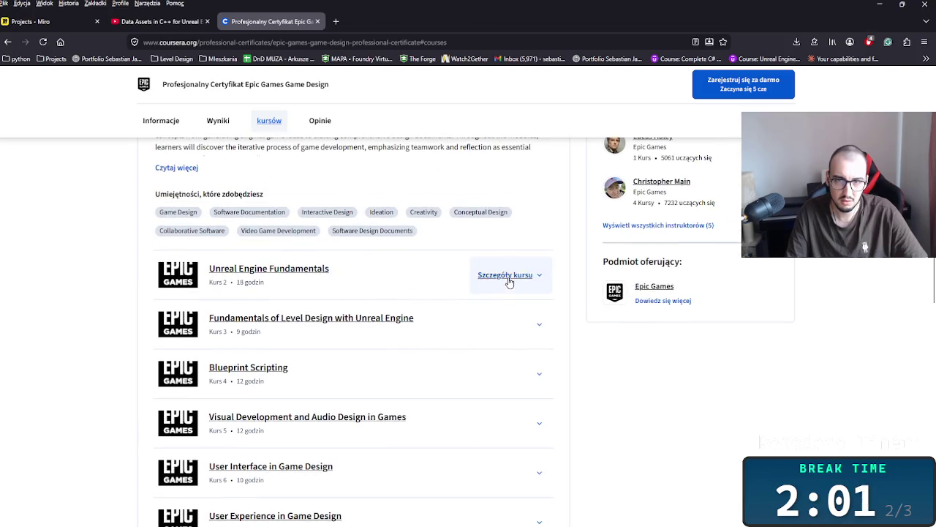
# Expand the Unreal Engine Fundamentals, Fundamentals of Level Design and Blueprint Scripting course details
pyautogui.click(538, 275)
pyautogui.scroll(-5, 439, 311)
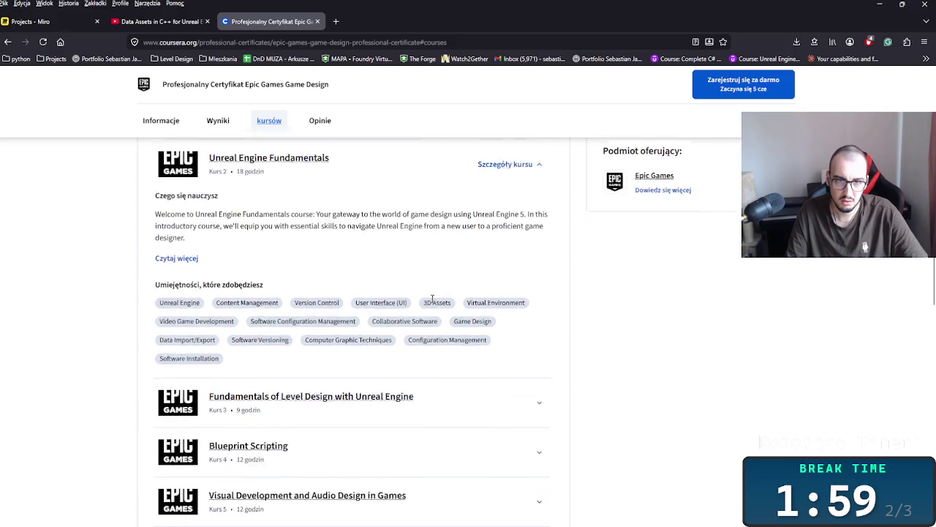
pyautogui.click(503, 318)
pyautogui.scroll(-3, 389, 309)
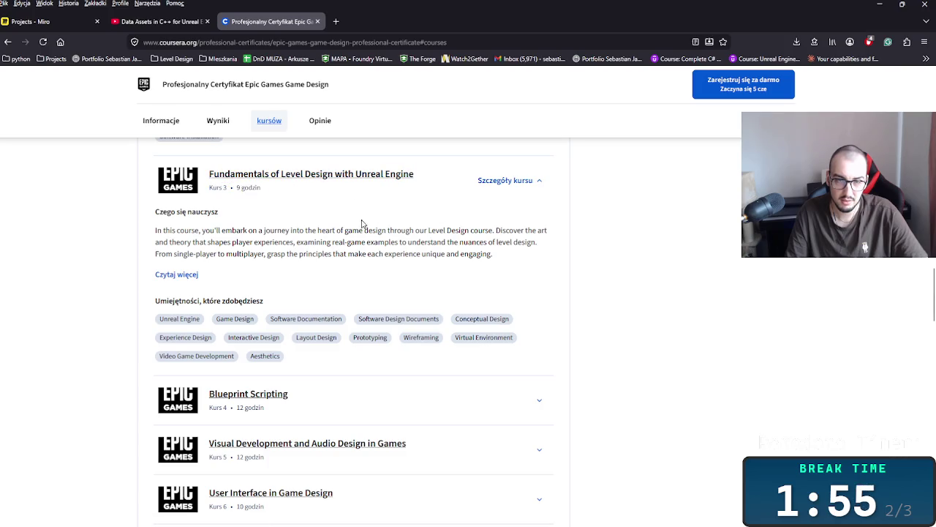
pyautogui.scroll(-3, 349, 269)
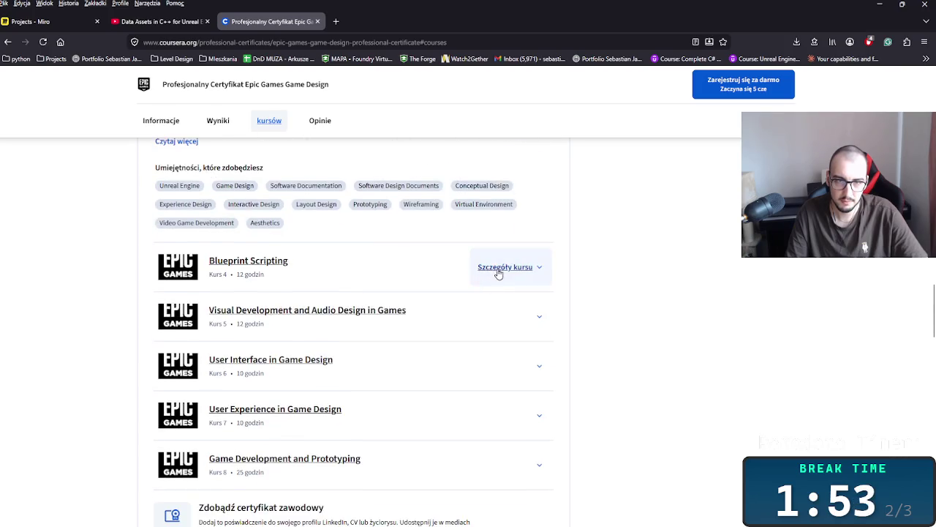
pyautogui.click(498, 272)
pyautogui.scroll(-1, 388, 293)
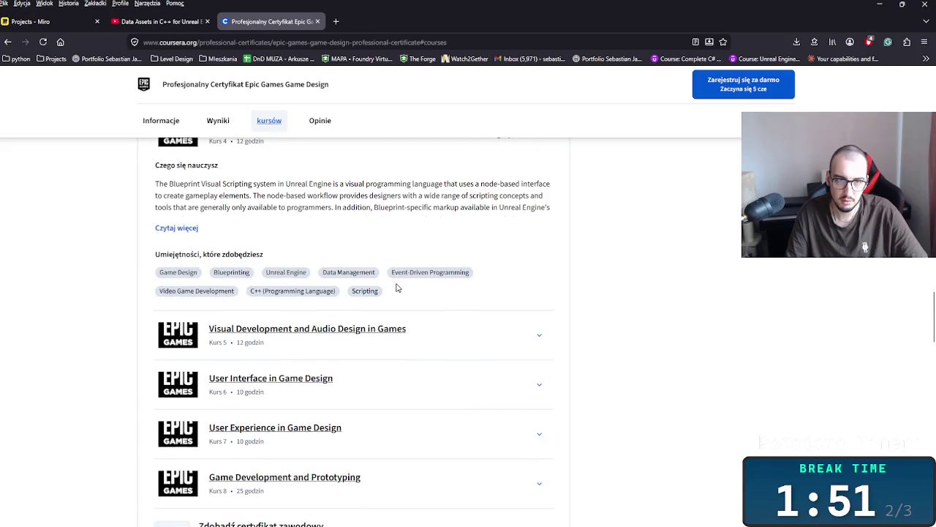
pyautogui.scroll(1, 397, 286)
pyautogui.moveTo(256, 250); pyautogui.dragTo(435, 274)
pyautogui.click(283, 235)
pyautogui.moveTo(253, 208); pyautogui.dragTo(379, 250)
pyautogui.scroll(-2, 376, 299)
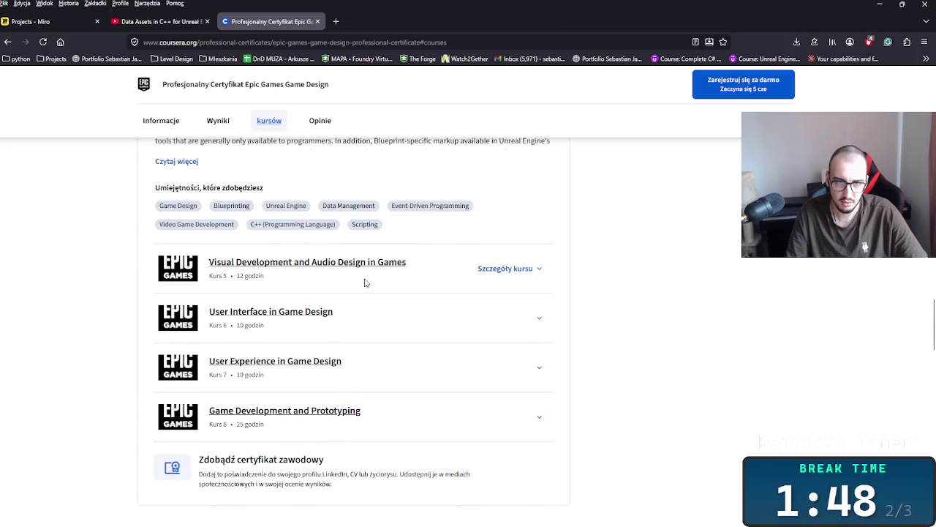
# Expand the Visual Development and Audio Design and User Interface in Game Design course details
pyautogui.click(506, 270)
pyautogui.scroll(-1, 540, 279)
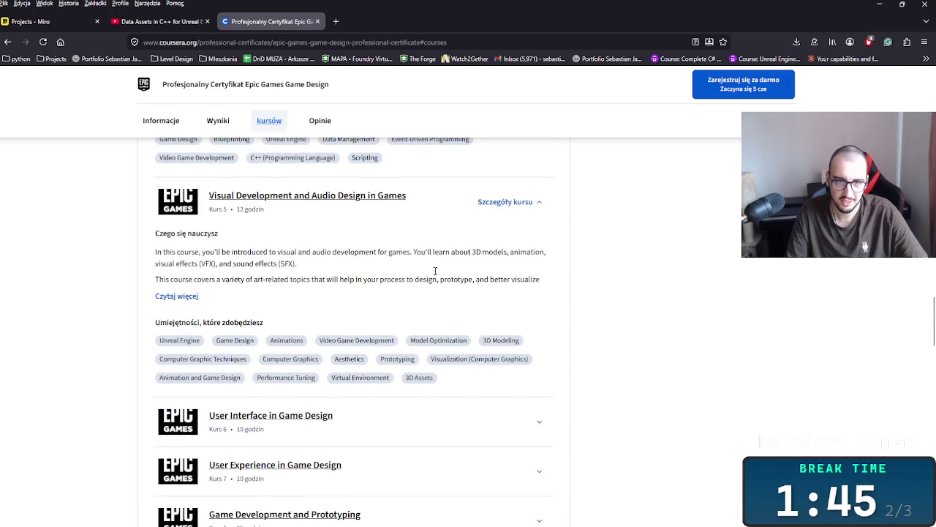
pyautogui.moveTo(539, 279); pyautogui.dragTo(156, 251)
pyautogui.click(373, 289)
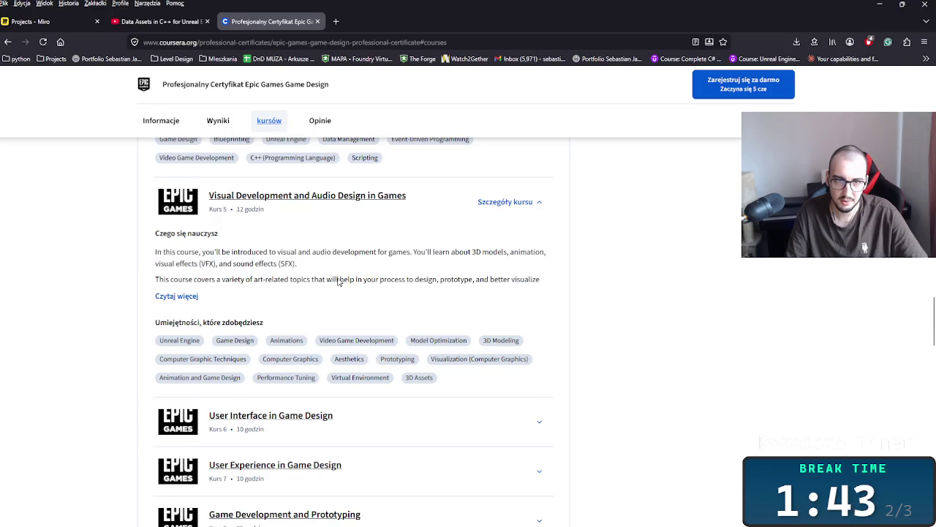
pyautogui.scroll(-3, 373, 289)
pyautogui.click(533, 224)
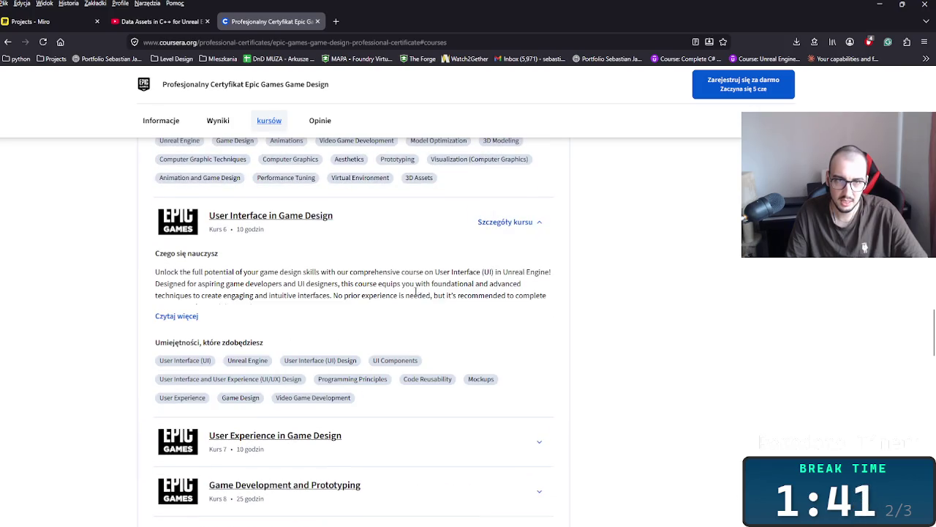
pyautogui.moveTo(156, 271); pyautogui.dragTo(424, 285)
pyautogui.click(425, 285)
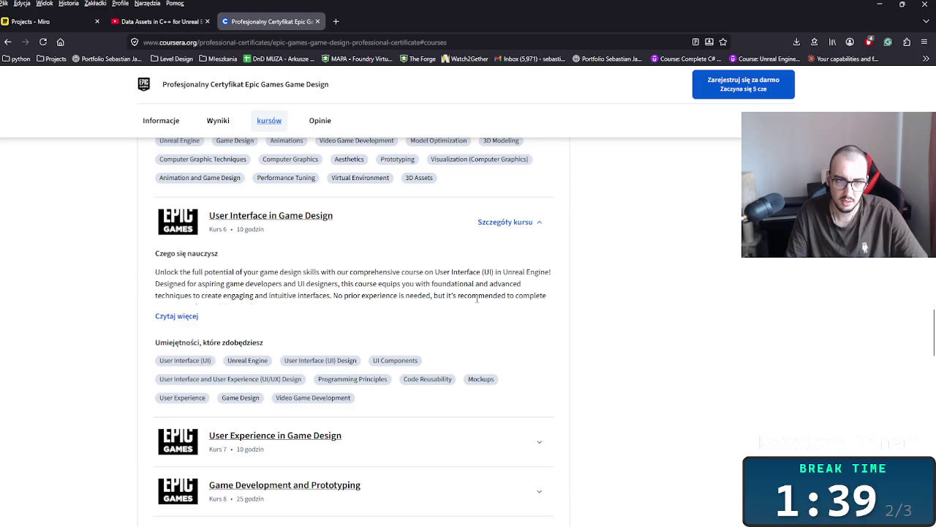
pyautogui.scroll(-2, 430, 316)
# Expand User Experience in Game Design and Game Development and Prototyping, then scroll back to the top
pyautogui.click(516, 309)
pyautogui.scroll(-3, 477, 319)
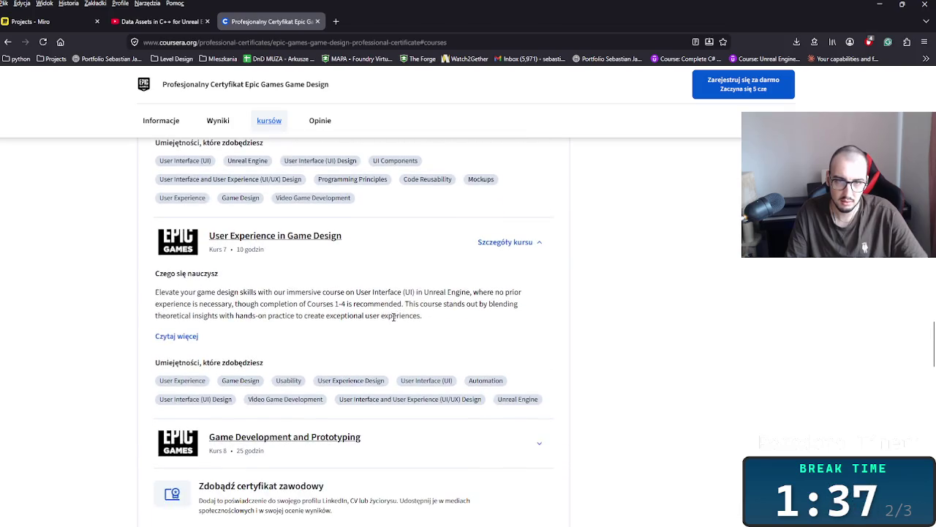
pyautogui.click(507, 376)
pyautogui.scroll(-3, 483, 369)
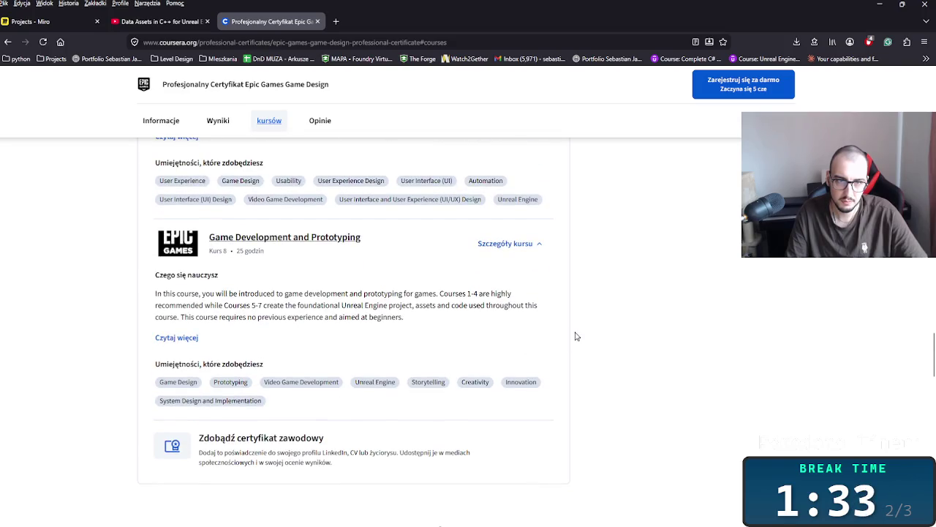
pyautogui.scroll(-8, 594, 344)
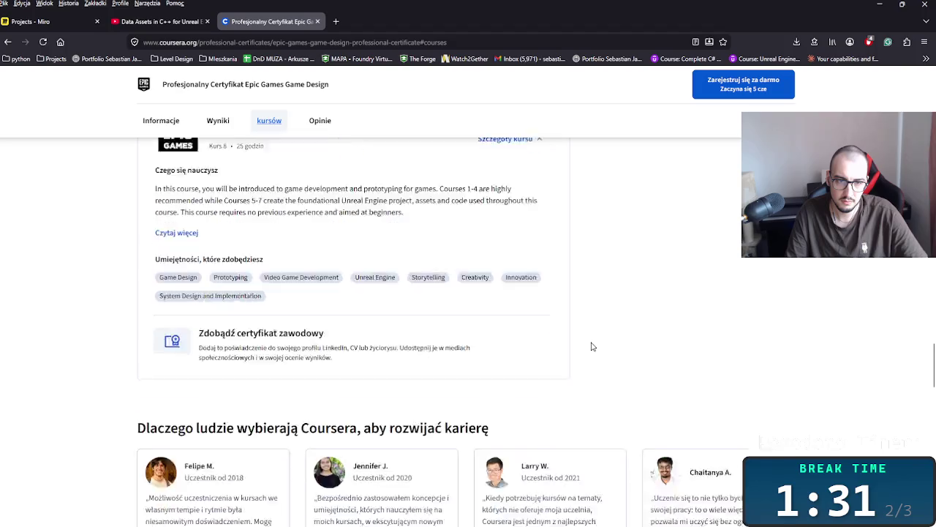
pyautogui.scroll(15, 591, 347)
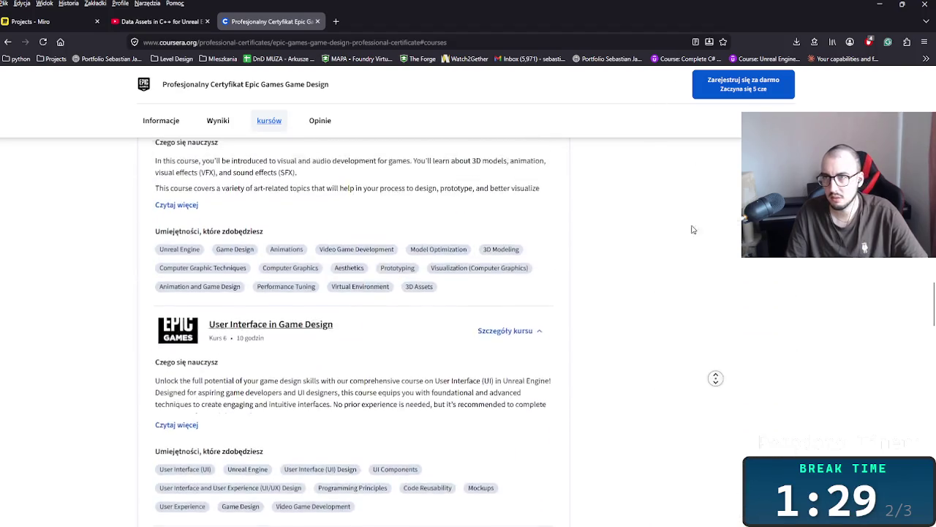
pyautogui.scroll(10, 688, 370)
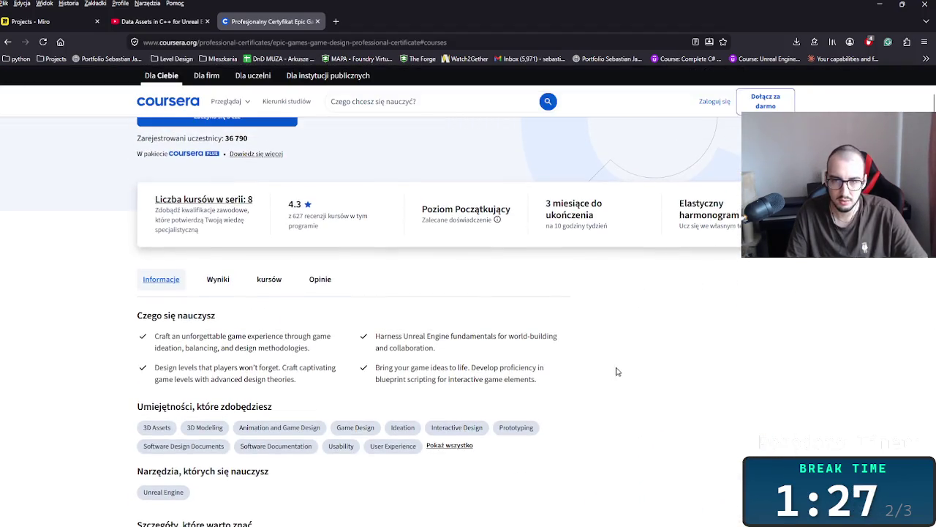
pyautogui.scroll(-4, 622, 417)
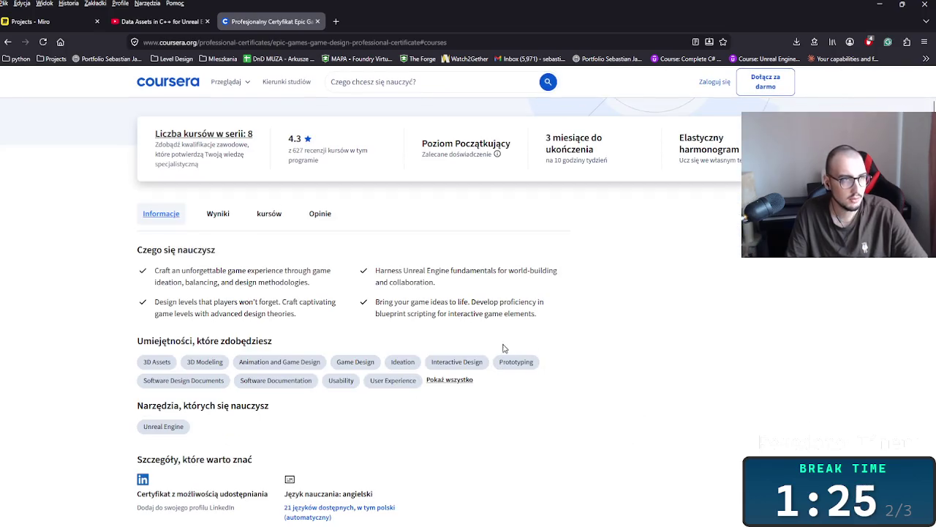
# Jump from the learning goals to the certificate's career outcomes section
pyautogui.doubleClick(184, 271)
pyautogui.moveTo(184, 270); pyautogui.dragTo(240, 221)
pyautogui.click(217, 213)
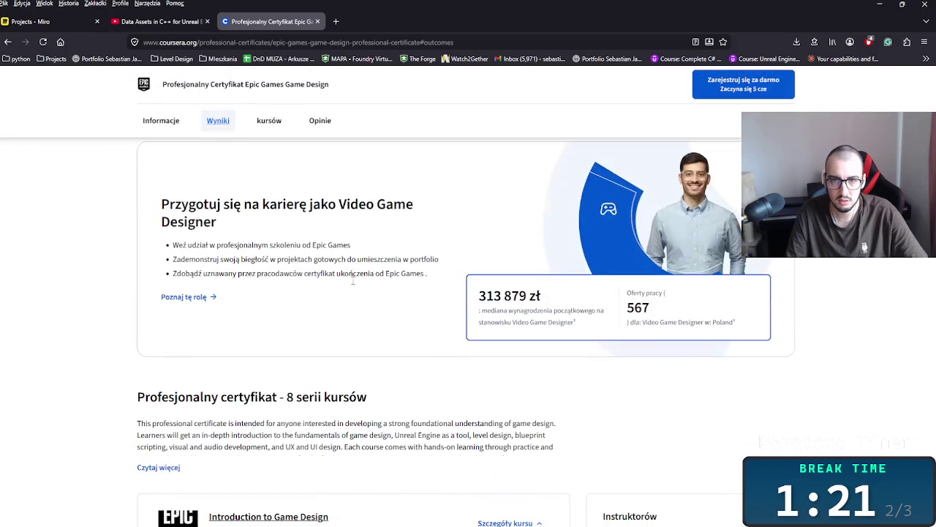
# Read the 313 879 zł median salary and 567 job offers, then open the Video Game Designer role
pyautogui.moveTo(581, 326); pyautogui.dragTo(453, 293)
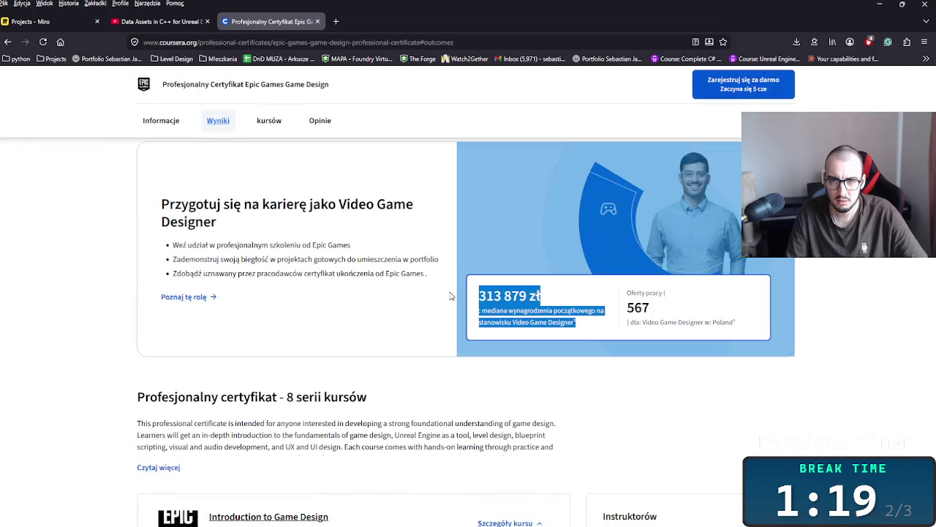
pyautogui.click(501, 368)
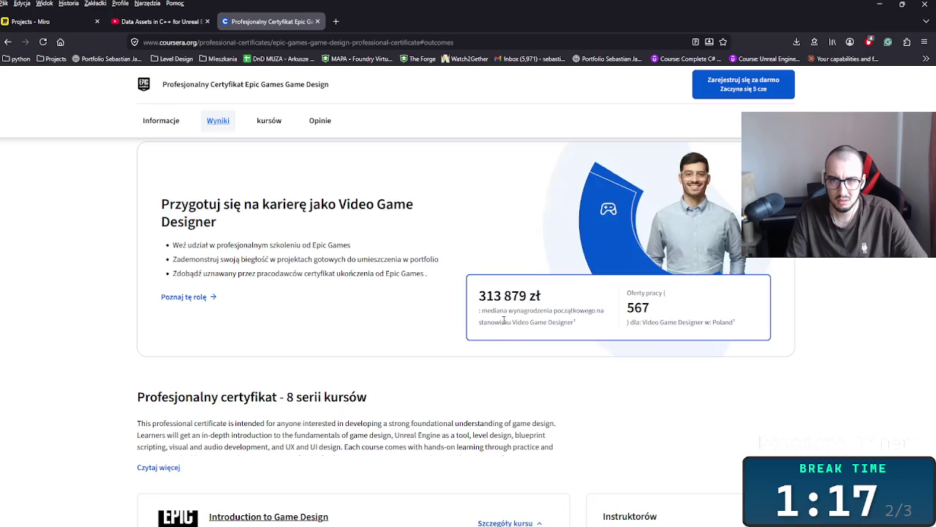
pyautogui.moveTo(543, 311)
pyautogui.mouseDown()
pyautogui.moveTo(581, 312)
pyautogui.moveTo(479, 295)
pyautogui.mouseUp()
pyautogui.click(562, 307)
pyautogui.click(512, 296)
pyautogui.click(505, 296)
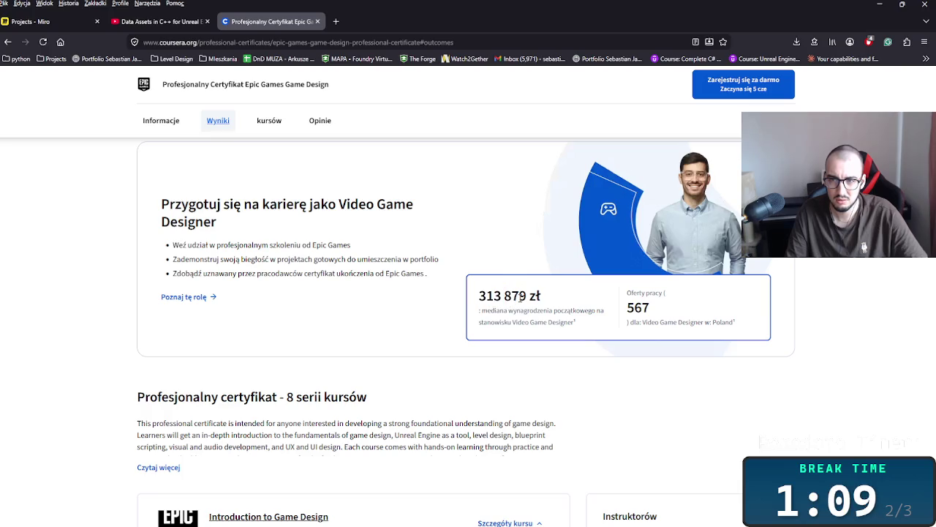
pyautogui.doubleClick(516, 296)
pyautogui.doubleClick(638, 307)
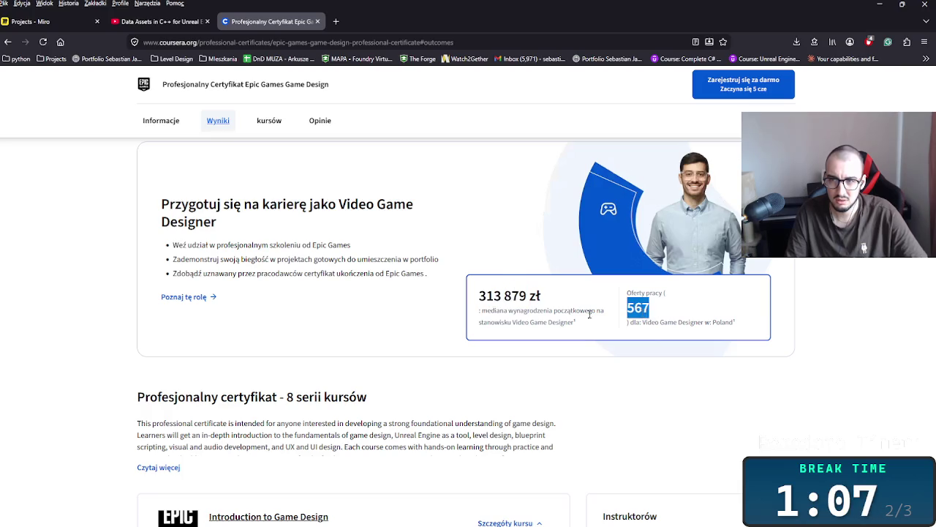
pyautogui.click(553, 310)
pyautogui.doubleClick(490, 295)
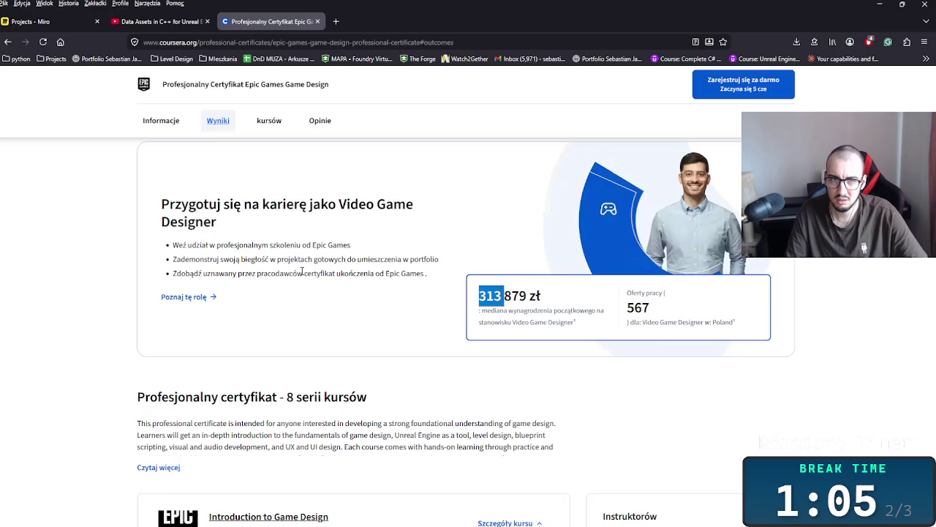
pyautogui.scroll(2, 264, 359)
pyautogui.click(210, 433)
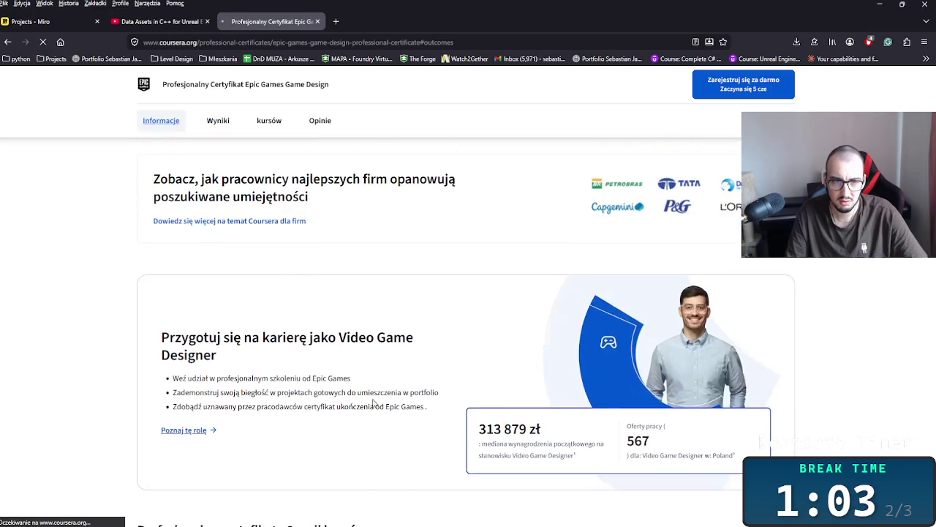
# Open the Epic Games certificate details in a new tab, skim it, and close that tab
pyautogui.scroll(-3, 401, 358)
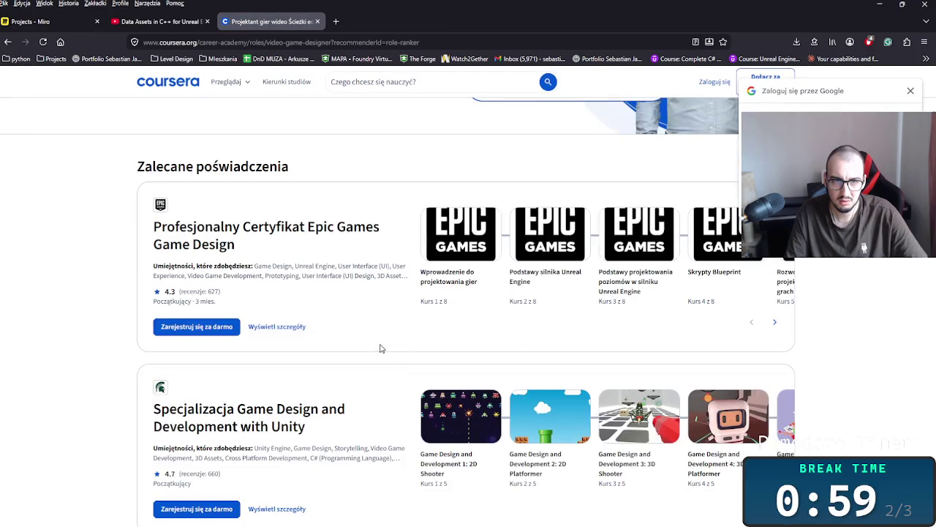
pyautogui.click(299, 330)
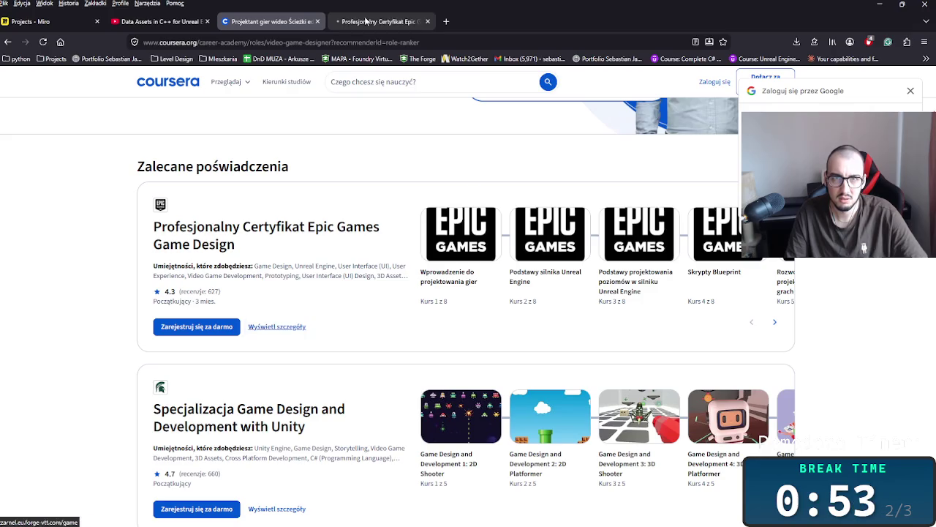
pyautogui.scroll(-3, 455, 295)
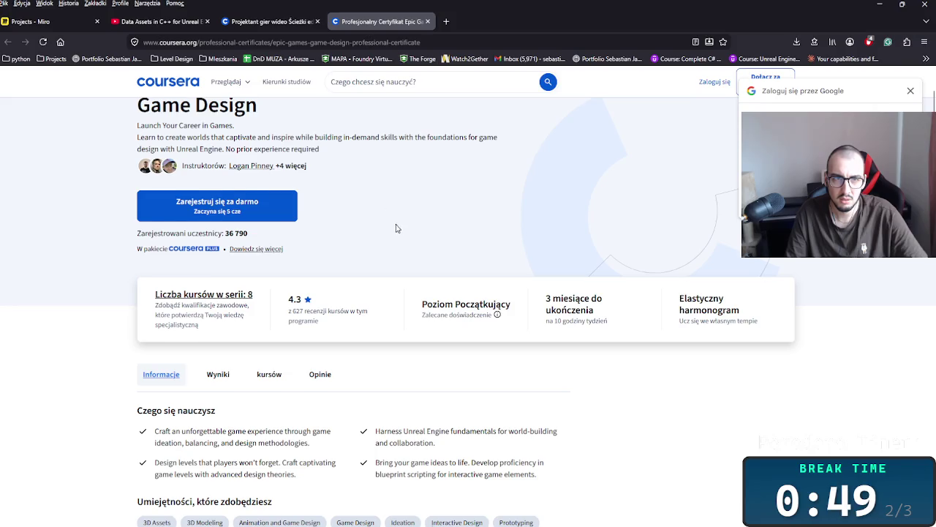
pyautogui.scroll(2, 397, 226)
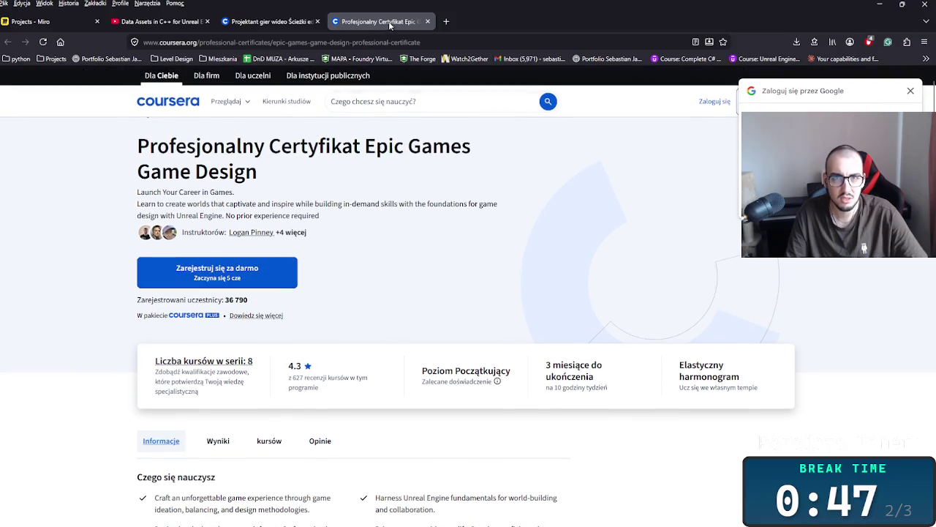
pyautogui.click(428, 22)
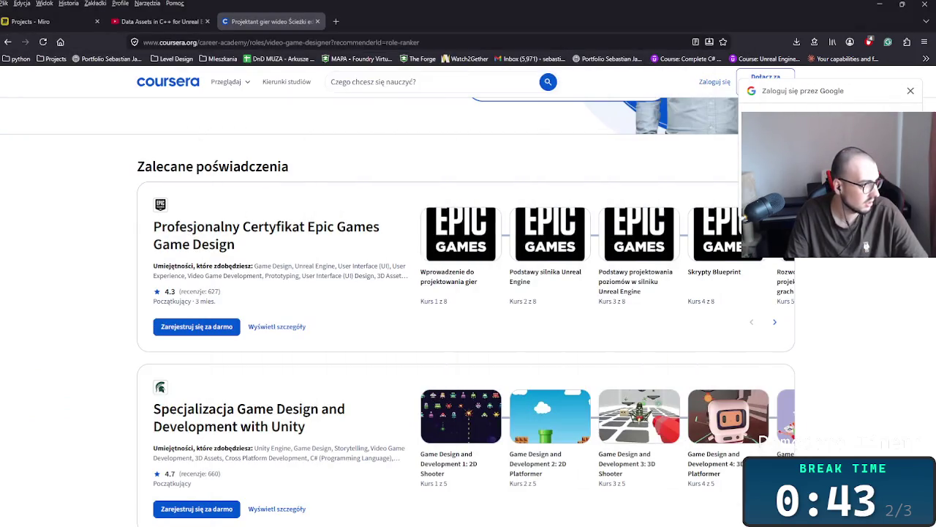
# Start the Google sign-in for Coursera, then dismiss the translation offer and close the popup
pyautogui.click(827, 128)
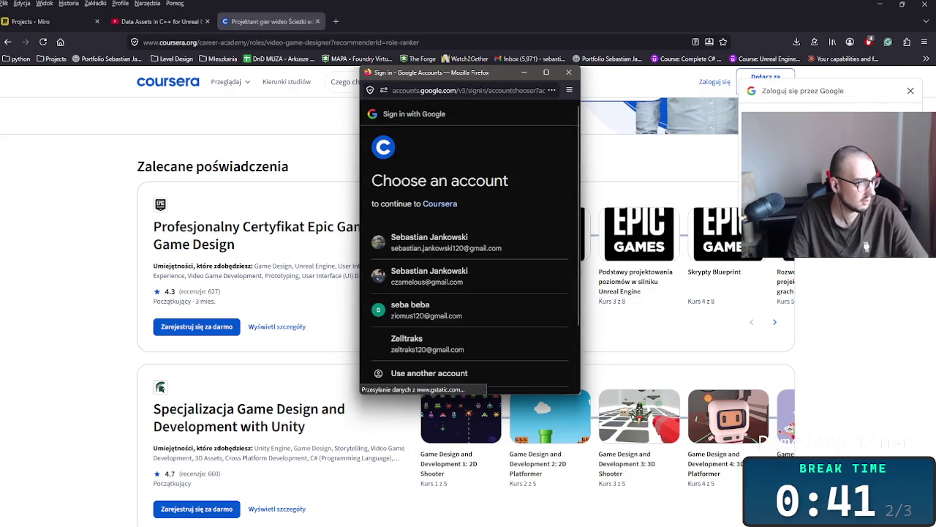
pyautogui.press('Escape')
pyautogui.hotkey('ctrl', 'w')
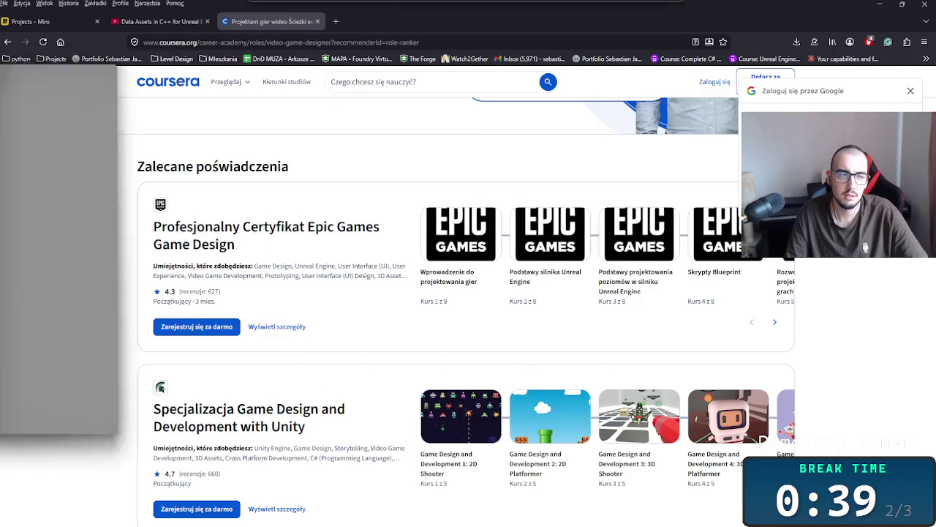
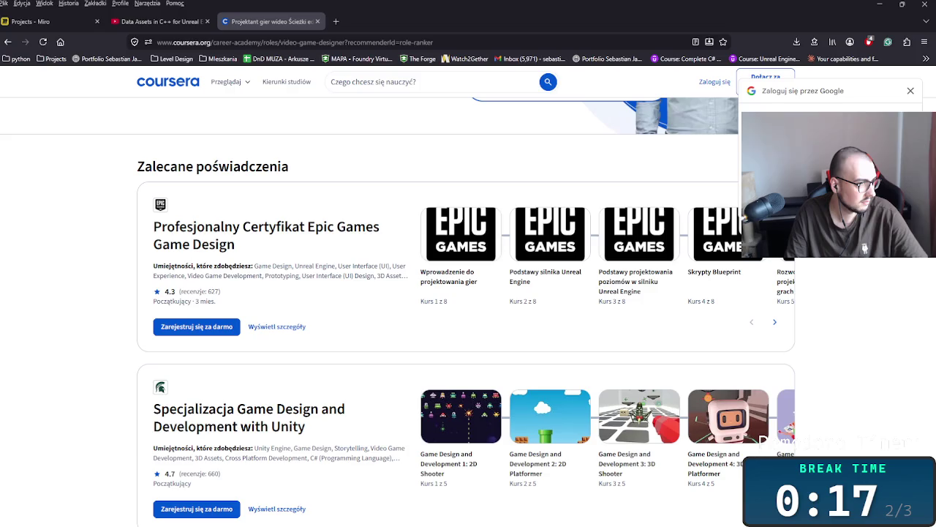
# Open the Epic Games Game Design certificate page and scroll through its course list
pyautogui.click(196, 327)
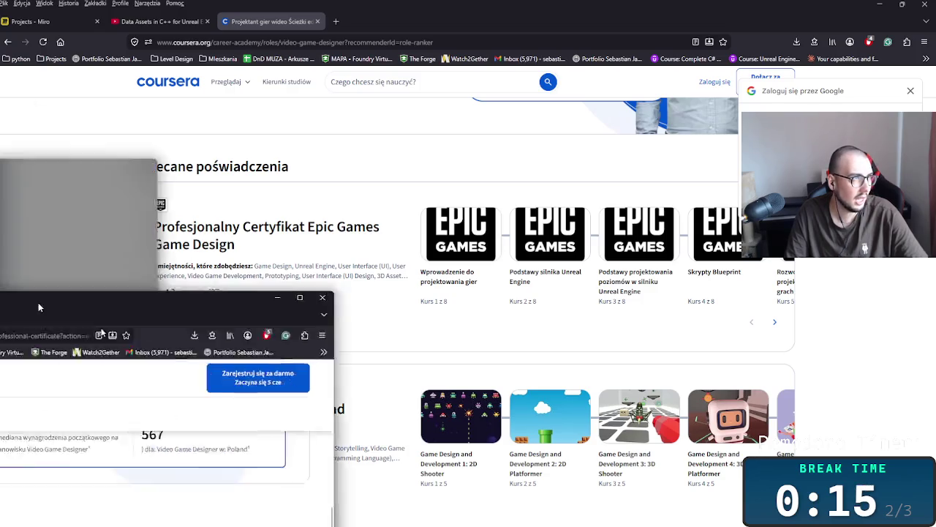
pyautogui.scroll(-3, 439, 336)
pyautogui.scroll(4, 602, 320)
pyautogui.scroll(-1, 516, 307)
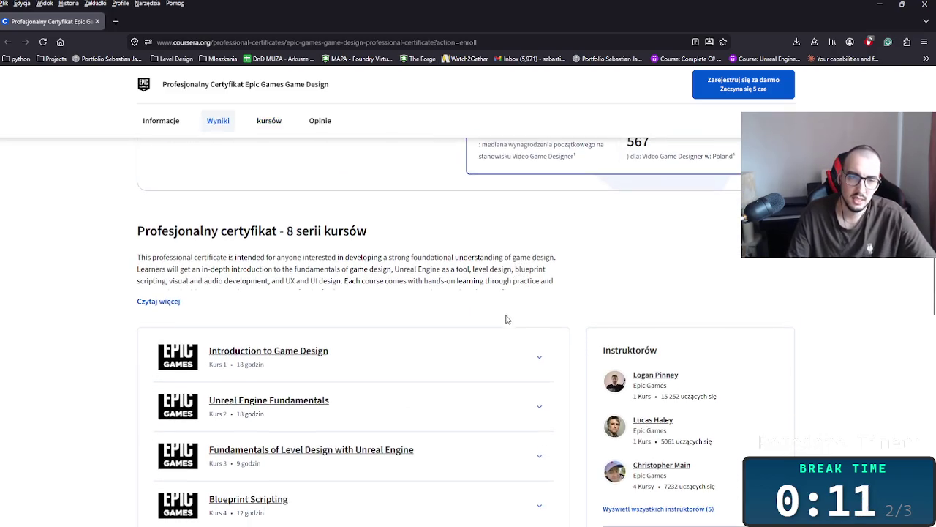
# Expand the Introduction to Game Design course details, read them, then collapse them
pyautogui.click(542, 356)
pyautogui.scroll(-1, 477, 256)
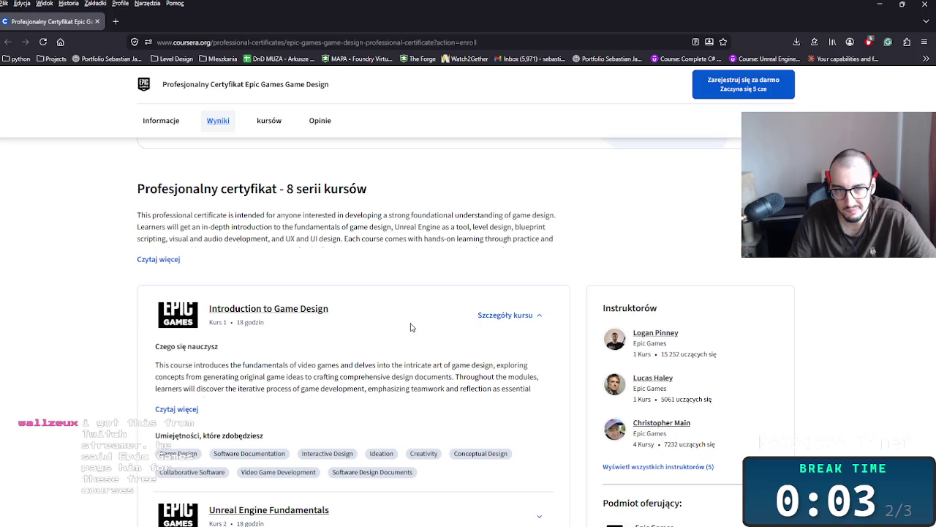
pyautogui.click(503, 316)
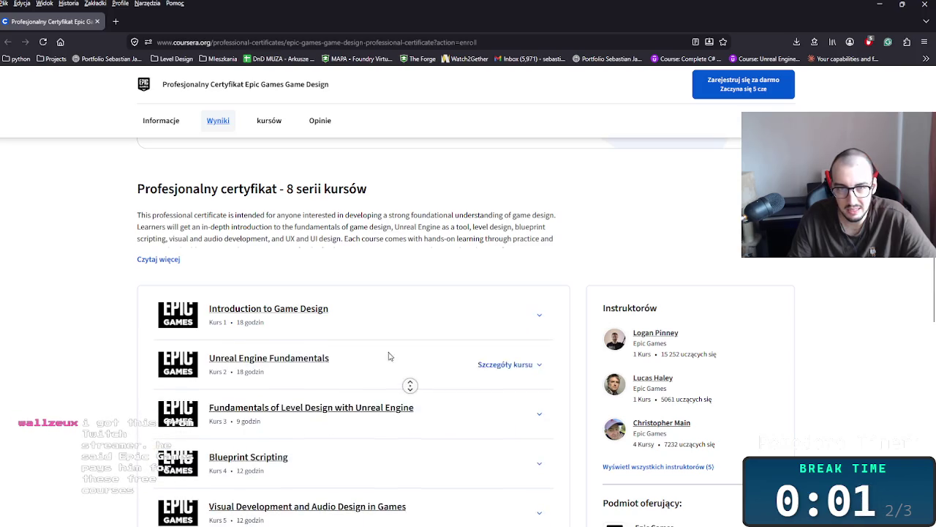
pyautogui.scroll(3, 380, 365)
pyautogui.scroll(10, 370, 372)
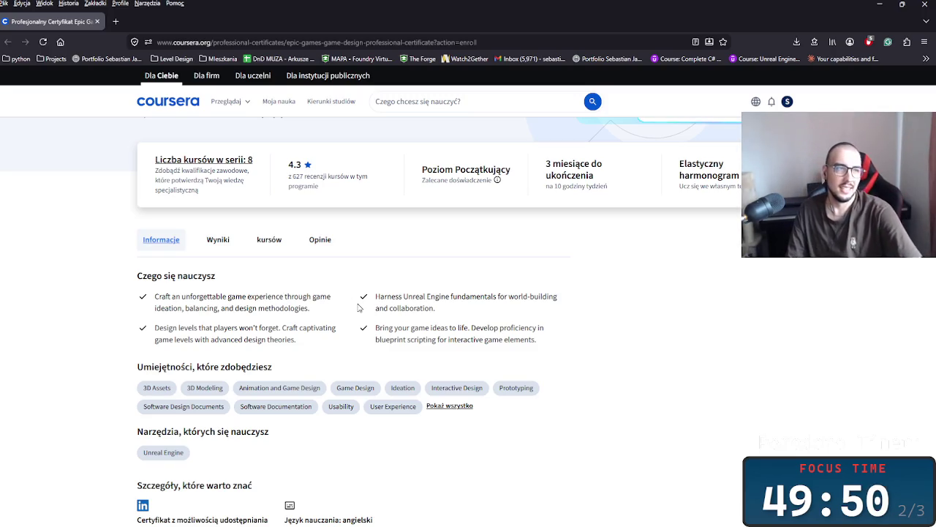
# Browse further down the page and show all five of the certificate's instructors
pyautogui.middleClick(590, 330)
pyautogui.scroll(-5, 590, 330)
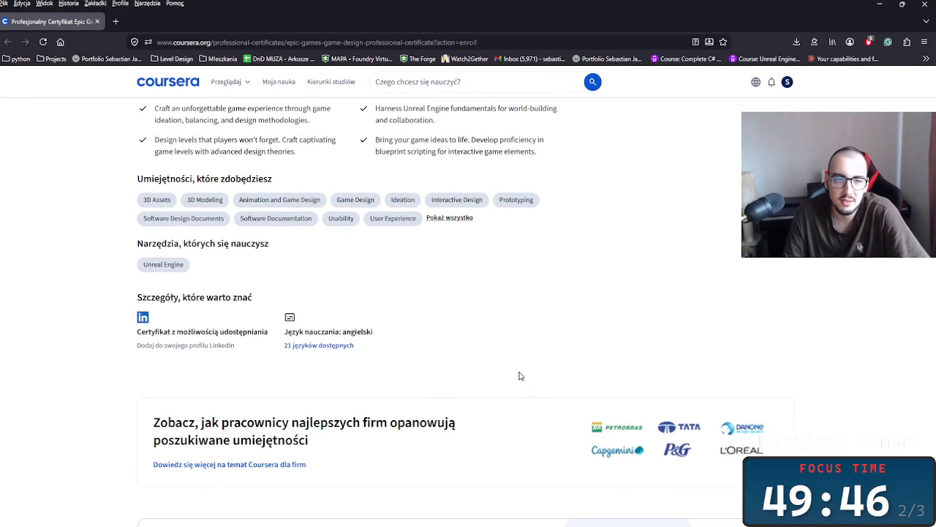
pyautogui.scroll(-3, 490, 373)
pyautogui.middleClick(854, 397)
pyautogui.scroll(-19, 853, 397)
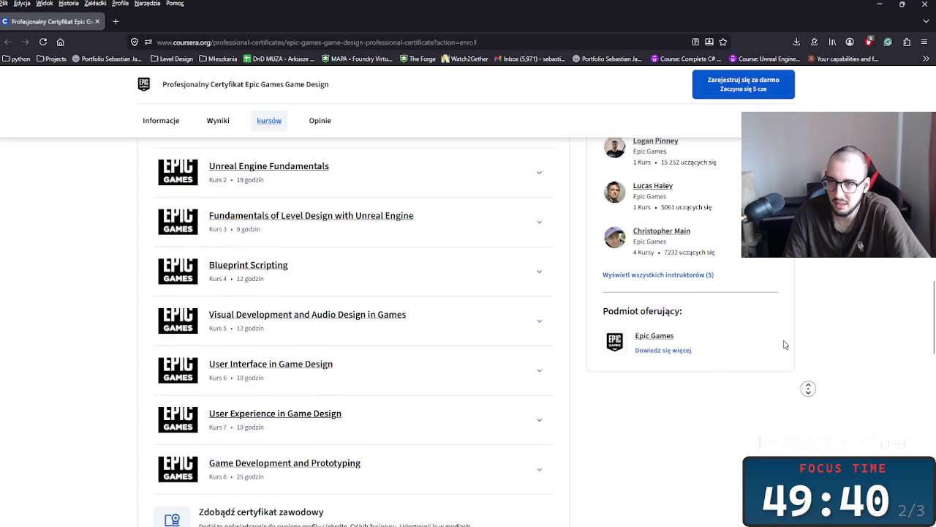
pyautogui.scroll(2, 849, 348)
pyautogui.scroll(1, 840, 348)
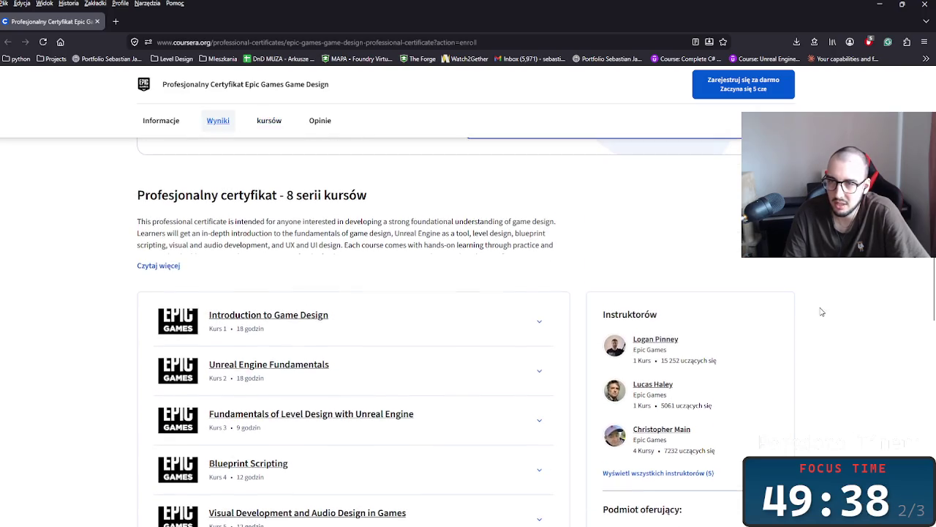
pyautogui.scroll(-1, 830, 317)
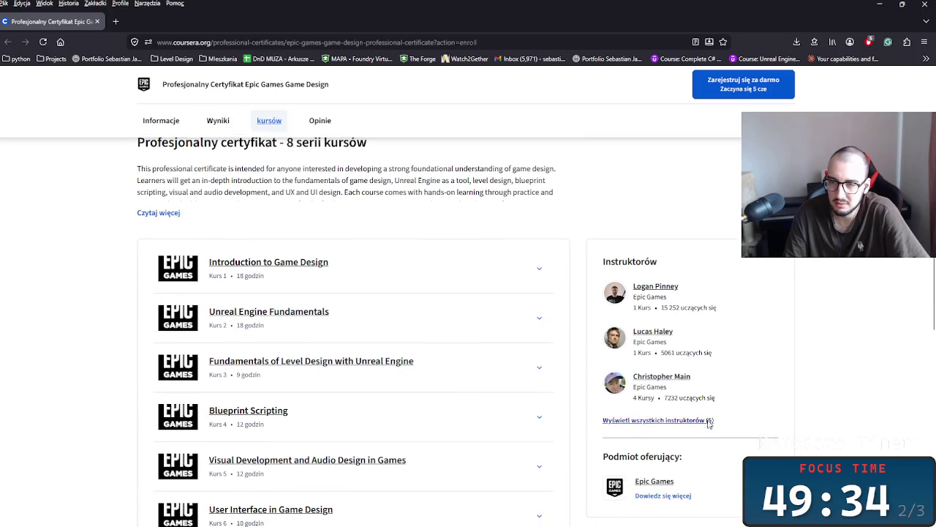
pyautogui.click(707, 422)
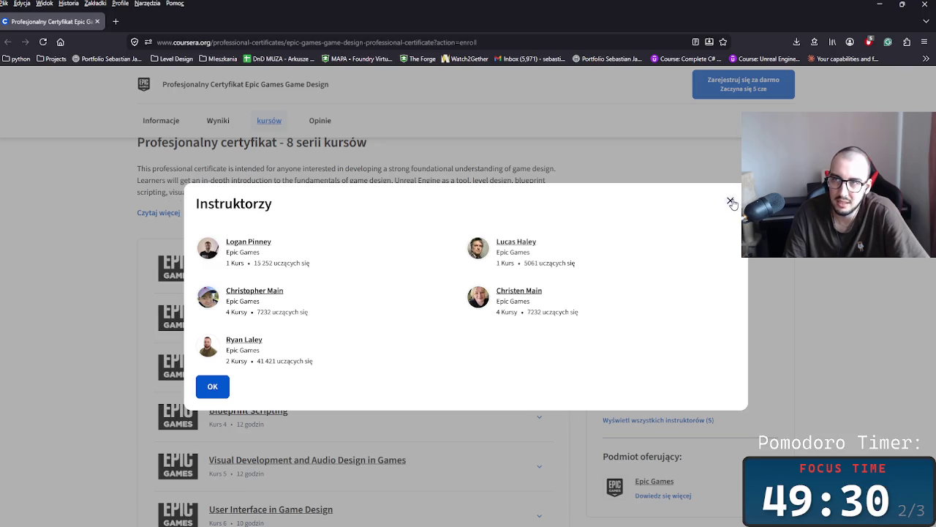
# Close the instructors list and expand the 'What is Game Design?' FAQ answer
pyautogui.click(730, 202)
pyautogui.scroll(-5, 841, 355)
pyautogui.scroll(-5, 678, 330)
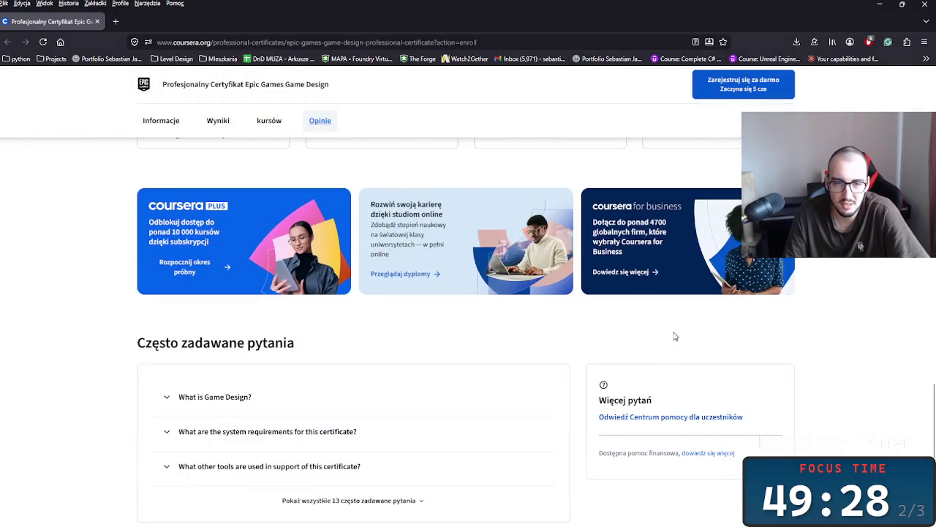
pyautogui.scroll(1, 518, 343)
pyautogui.middleClick(578, 426)
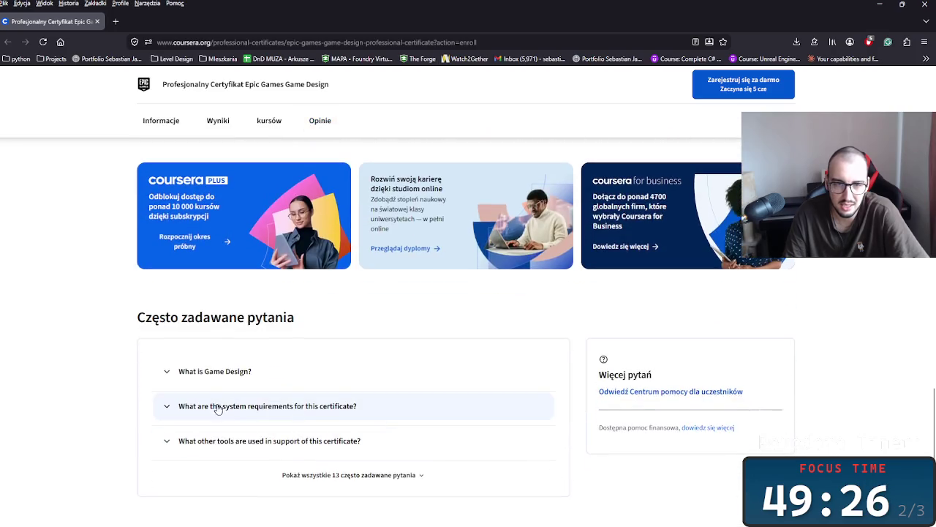
pyautogui.click(303, 372)
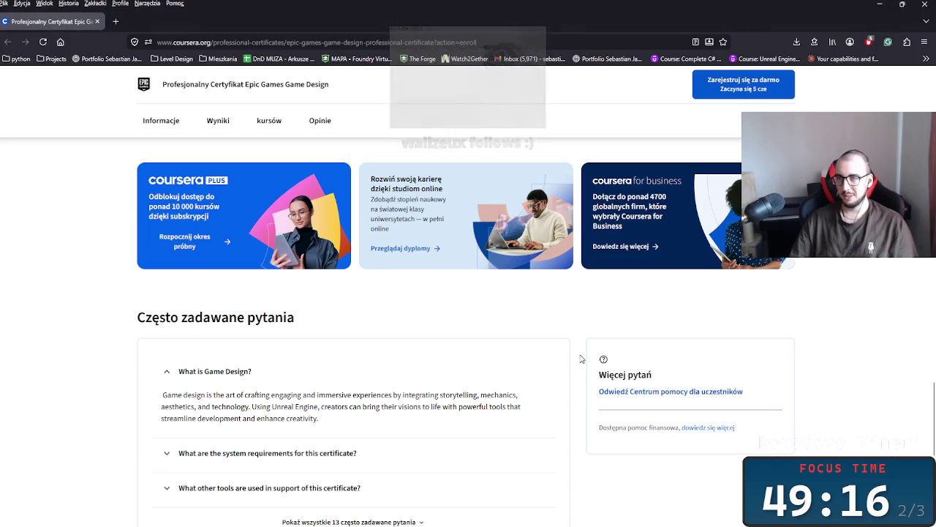
# Scroll back up and open an instructor's profile in a background tab
pyautogui.scroll(5, 634, 329)
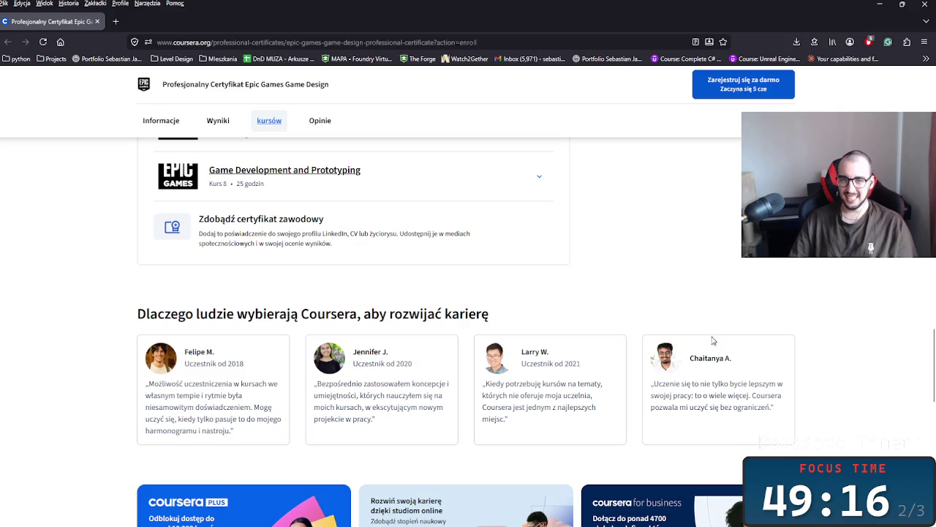
pyautogui.scroll(7, 714, 342)
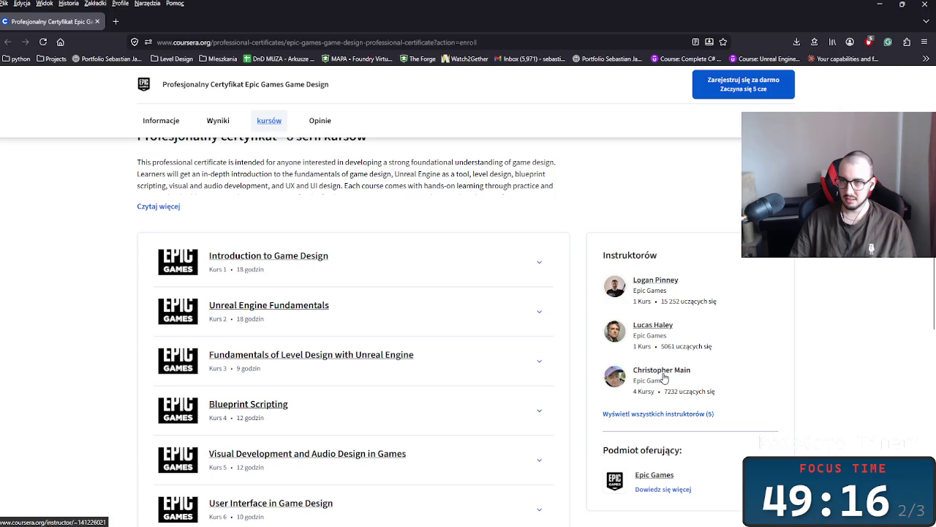
pyautogui.middleClick(663, 378)
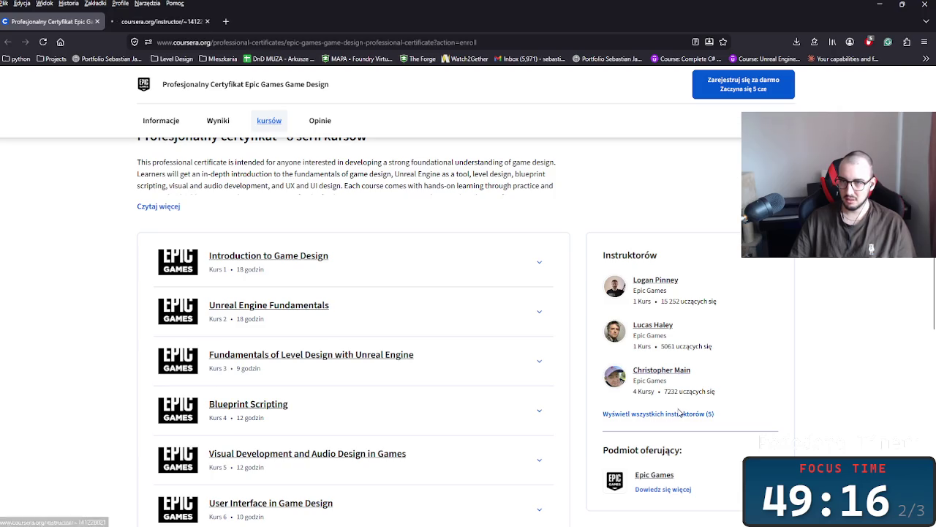
# Reopen and dismiss the instructors list, then view the instructor's profile page
pyautogui.click(678, 414)
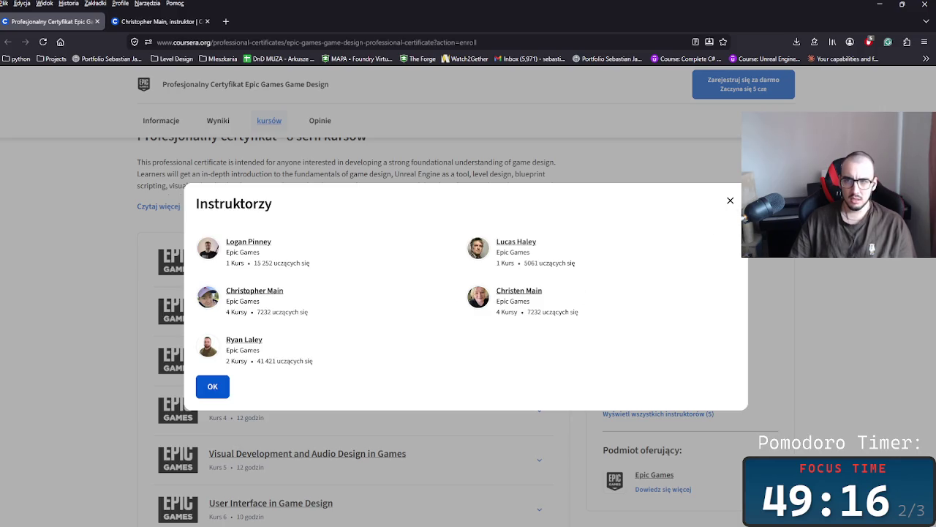
pyautogui.press('Escape')
pyautogui.click(160, 21)
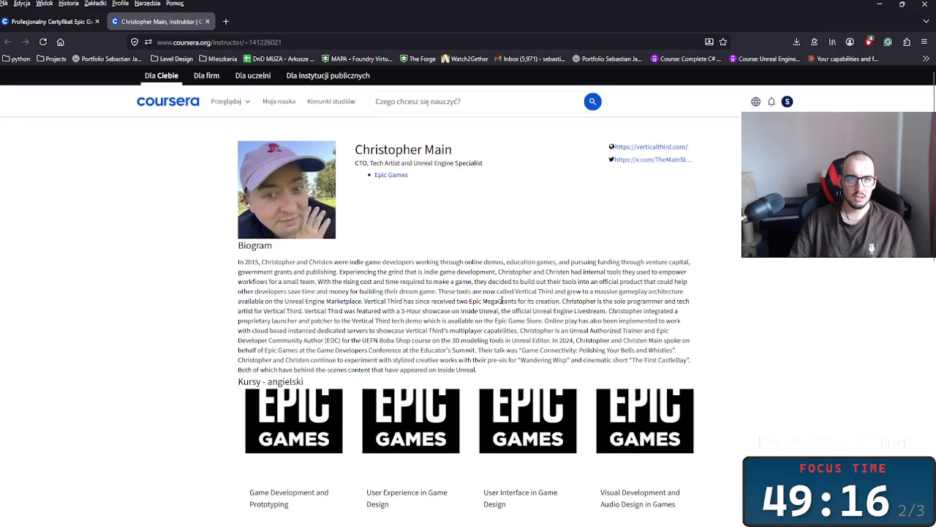
pyautogui.moveTo(461, 150)
pyautogui.mouseDown()
pyautogui.moveTo(410, 147)
pyautogui.moveTo(424, 147)
pyautogui.mouseUp()
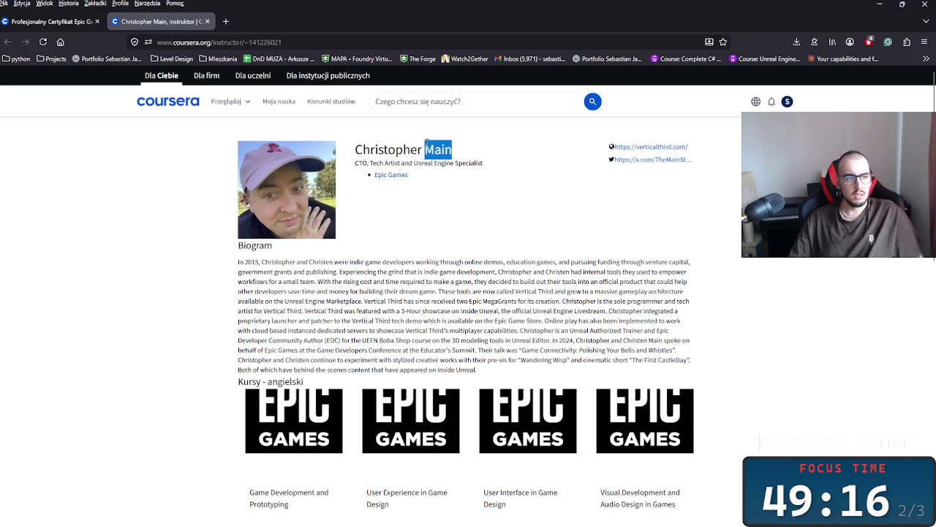
pyautogui.click(539, 251)
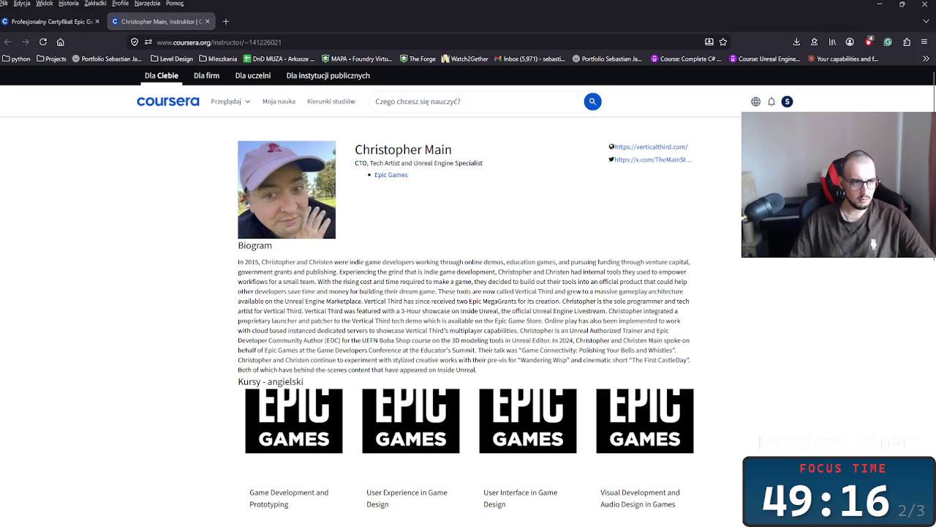
# Search Google in a new tab for the instructor's online handle
pyautogui.click(226, 21)
pyautogui.write('TheMainStark')
pyautogui.press('Return')
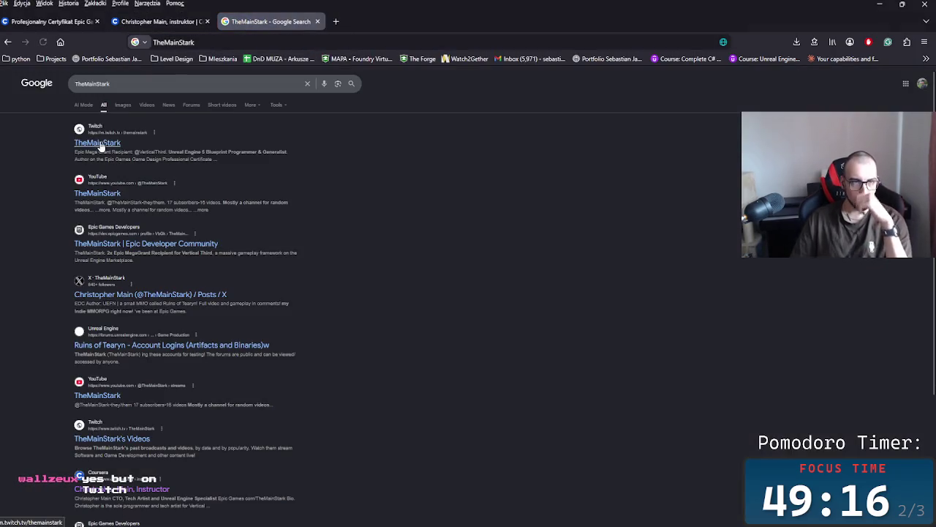
# Open the instructor's Twitch channel from the top Google result
pyautogui.click(101, 144)
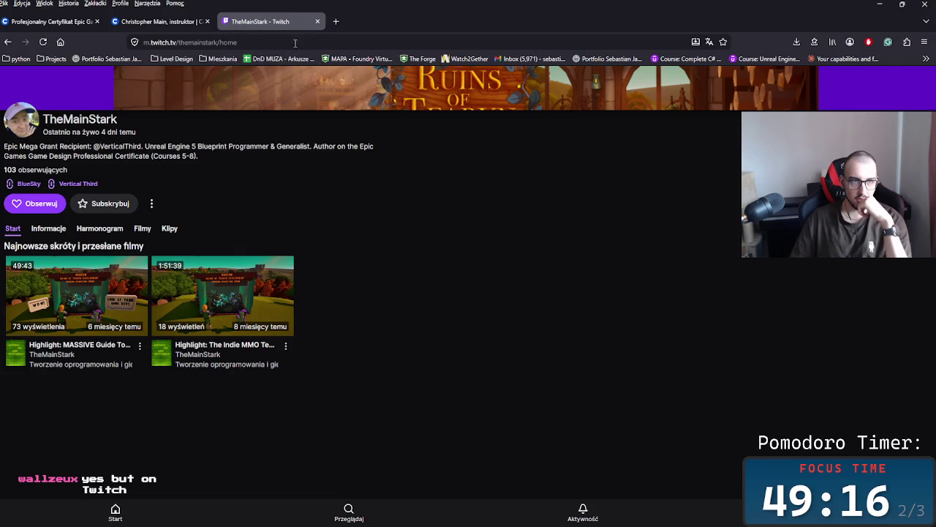
# Close the Twitch tab and read the profile title 'CTO, Tech Artist and Unreal Engine Specialist'
pyautogui.click(316, 22)
pyautogui.moveTo(482, 163); pyautogui.dragTo(357, 162)
pyautogui.click(357, 163)
pyautogui.click(436, 163)
pyautogui.moveTo(492, 169); pyautogui.dragTo(408, 164)
pyautogui.click(471, 193)
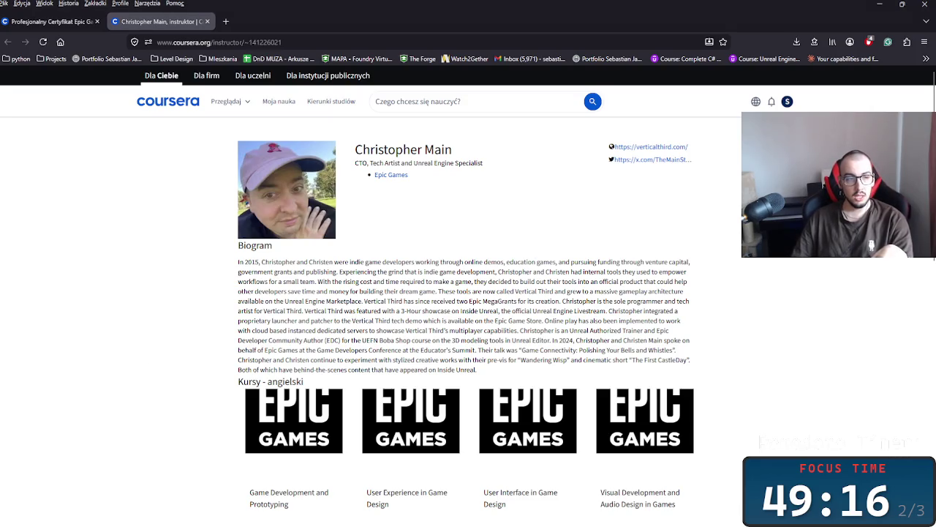
# Skim the instructor's biography and courses, then switch back to the certificate tab
pyautogui.scroll(-4, 362, 324)
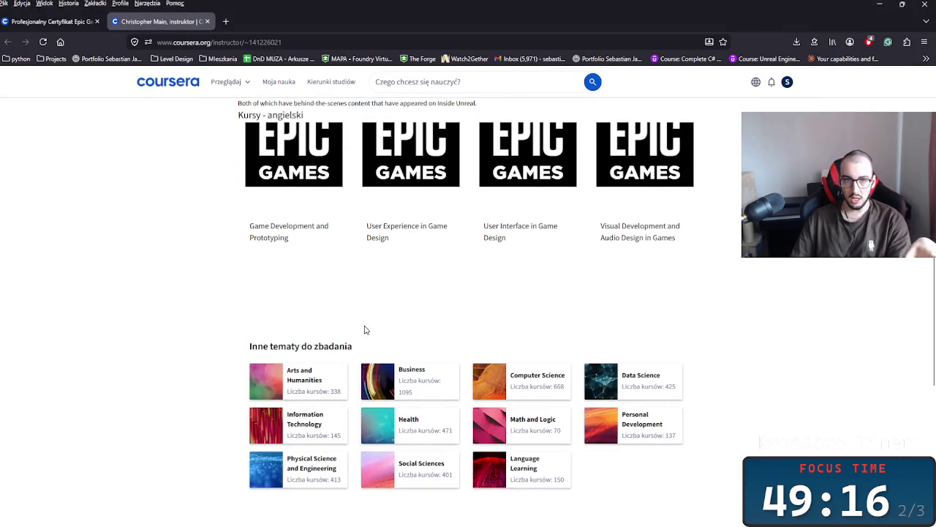
pyautogui.scroll(3, 364, 328)
pyautogui.moveTo(272, 212); pyautogui.dragTo(414, 264)
pyautogui.moveTo(290, 195); pyautogui.dragTo(436, 240)
pyautogui.click(407, 254)
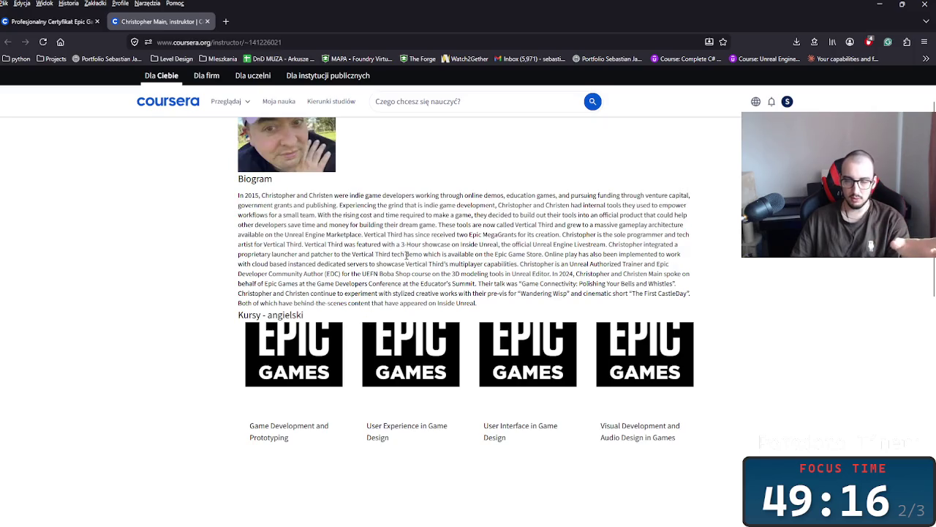
pyautogui.scroll(-2, 590, 258)
pyautogui.scroll(-1, 359, 310)
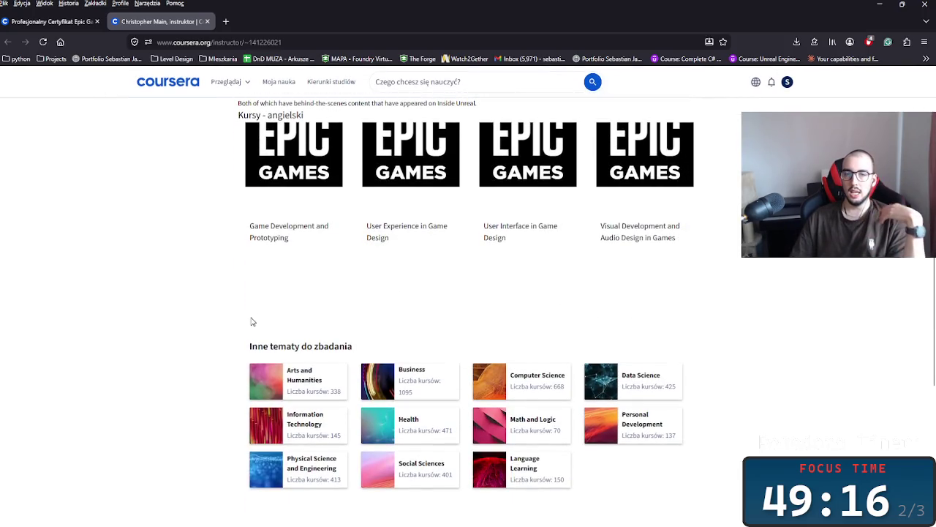
pyautogui.middleClick(152, 231)
pyautogui.middleClick(180, 188)
pyautogui.middleClick(171, 186)
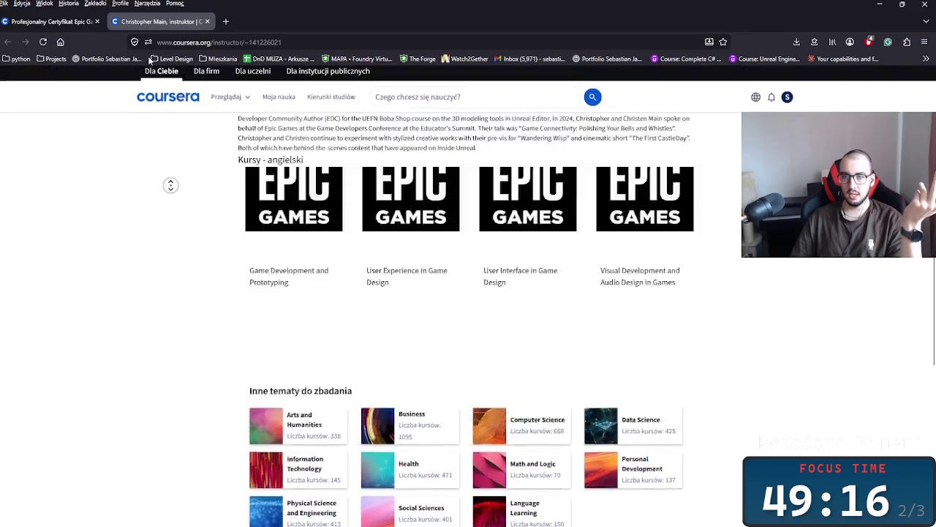
pyautogui.click(80, 21)
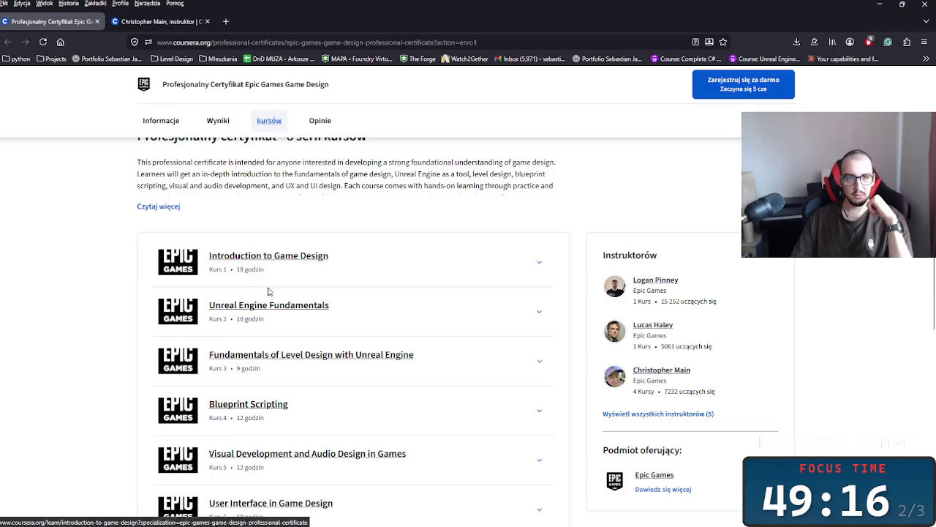
# Review the course list, noting Game Development and Prototyping and User Interface's 10-hour duration
pyautogui.scroll(-3, 272, 370)
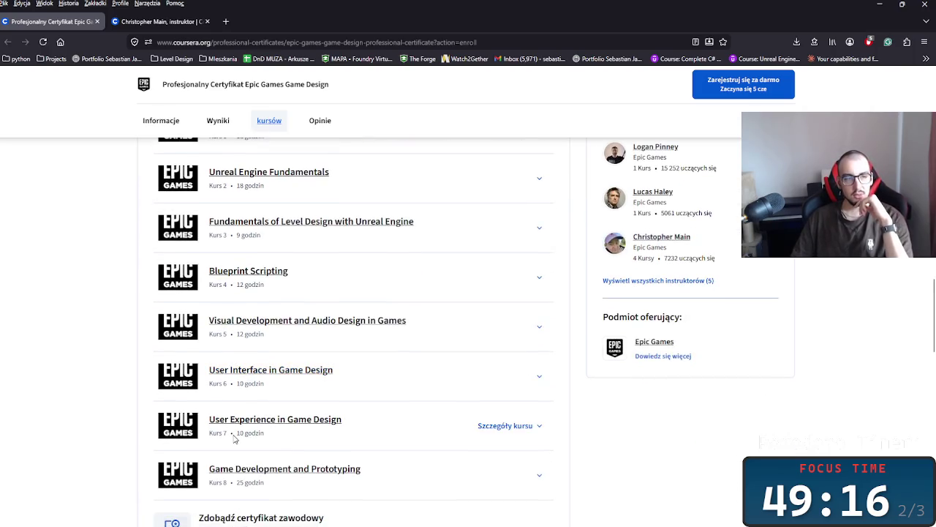
pyautogui.scroll(1, 234, 438)
pyautogui.scroll(-2, 234, 438)
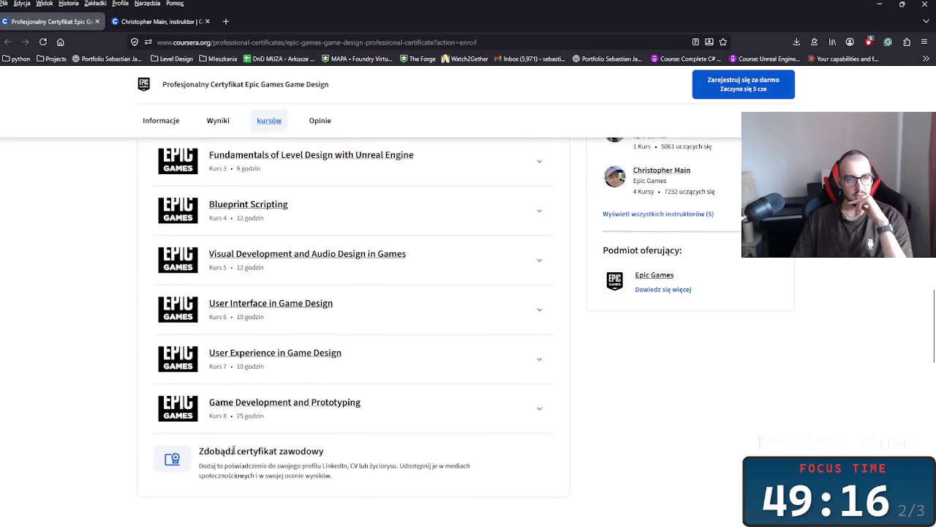
pyautogui.moveTo(382, 411); pyautogui.dragTo(191, 407)
pyautogui.click(80, 391)
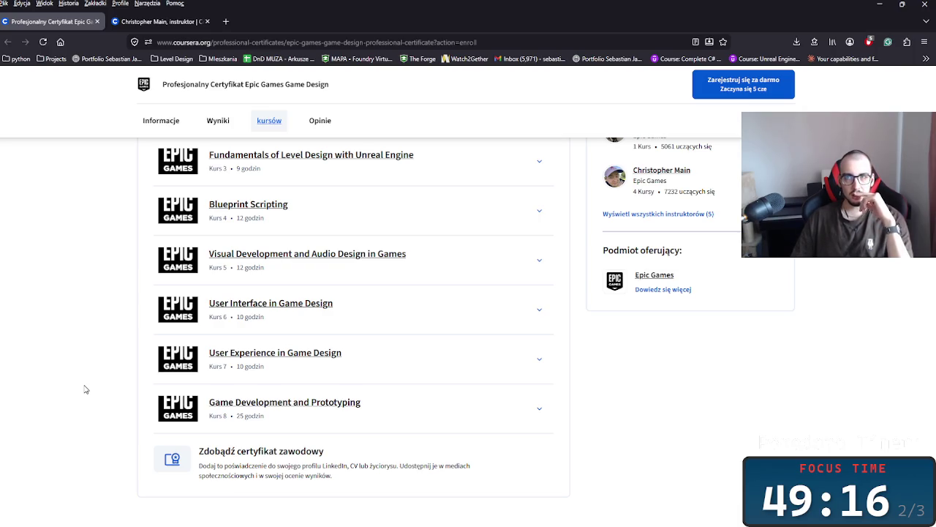
pyautogui.scroll(8, 86, 389)
pyautogui.scroll(-5, 102, 365)
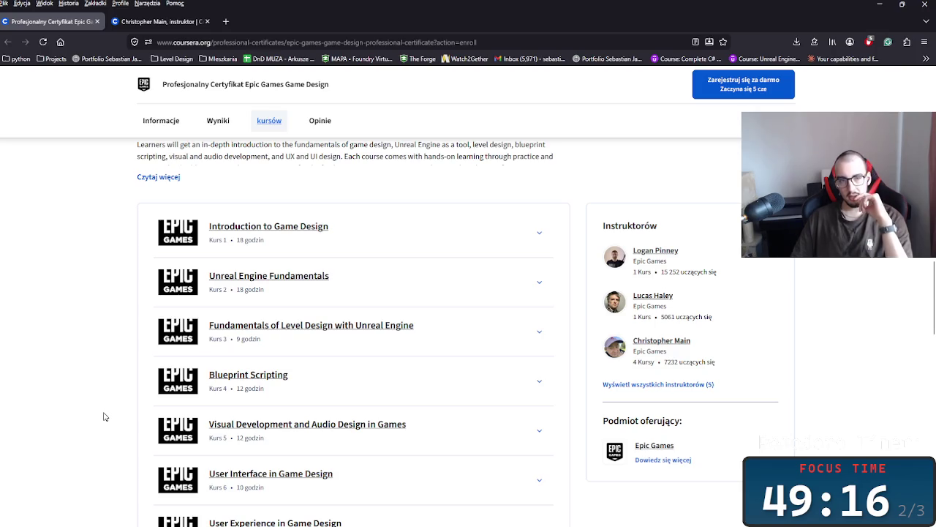
pyautogui.scroll(-3, 103, 417)
pyautogui.moveTo(285, 393)
pyautogui.mouseDown()
pyautogui.moveTo(224, 387)
pyautogui.moveTo(236, 390)
pyautogui.mouseUp()
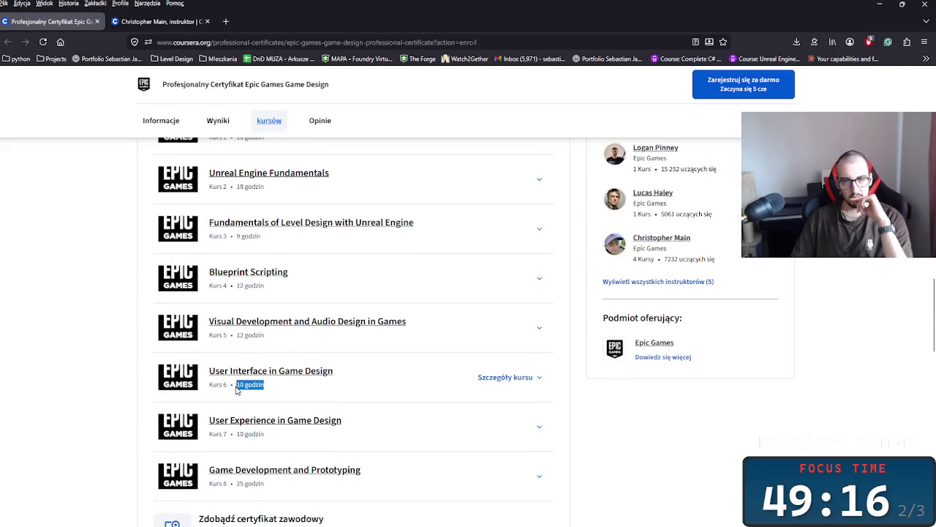
pyautogui.click(324, 398)
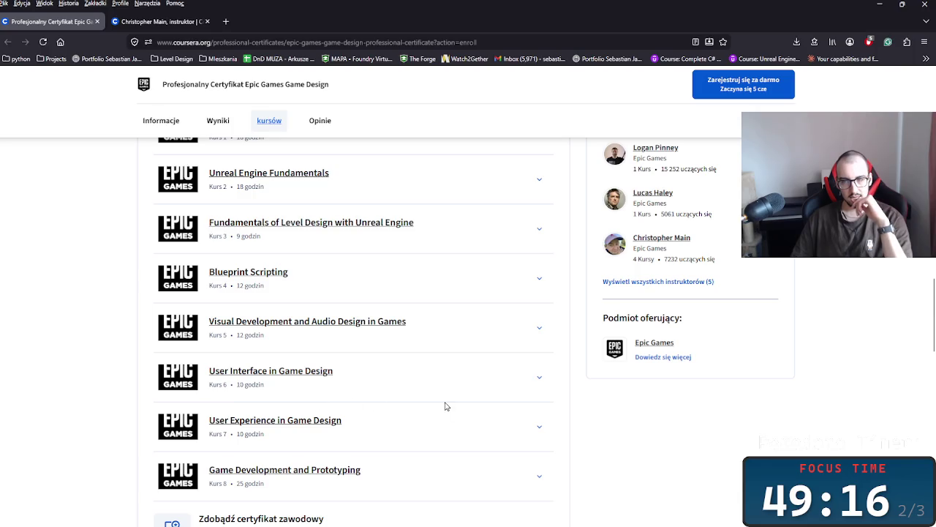
# Show and review all five certificate instructors, then close the list
pyautogui.click(665, 283)
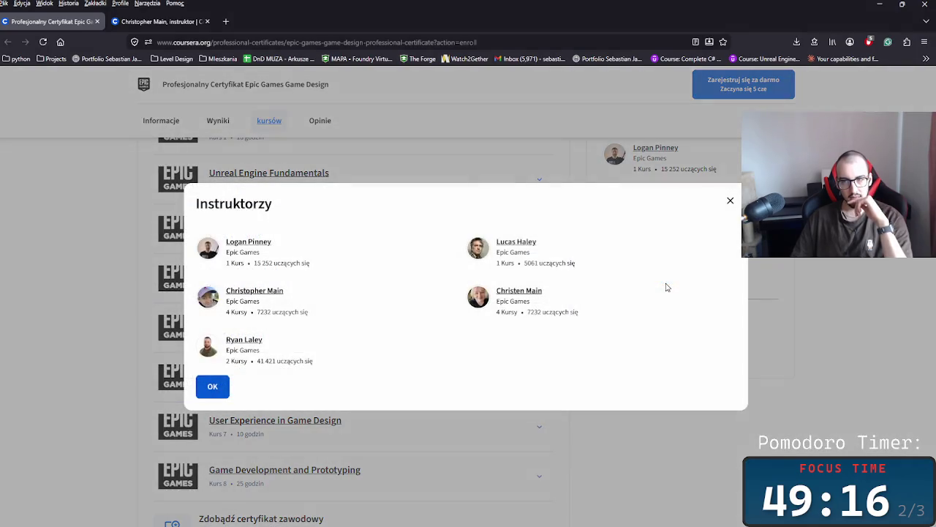
pyautogui.moveTo(627, 326)
pyautogui.mouseDown()
pyautogui.moveTo(391, 269)
pyautogui.moveTo(204, 248)
pyautogui.mouseUp()
pyautogui.click(431, 336)
pyautogui.moveTo(445, 370); pyautogui.dragTo(212, 234)
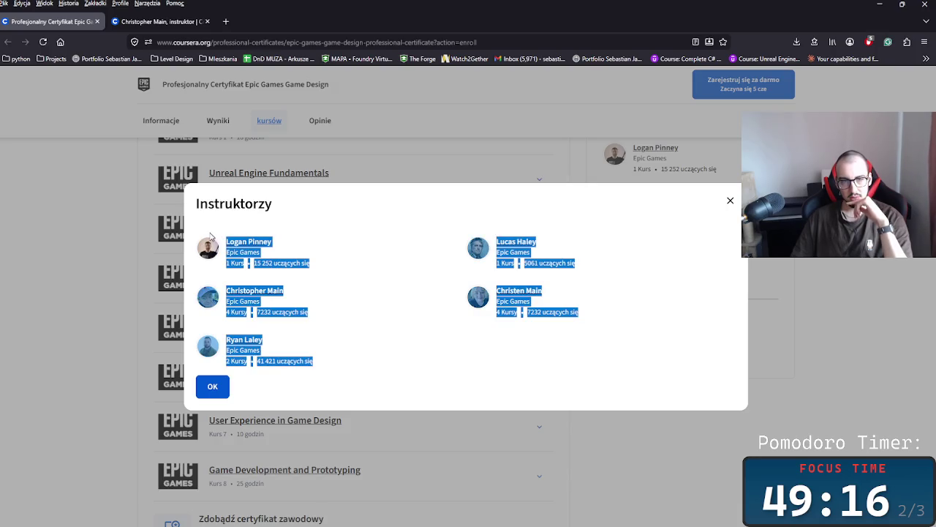
pyautogui.click(394, 353)
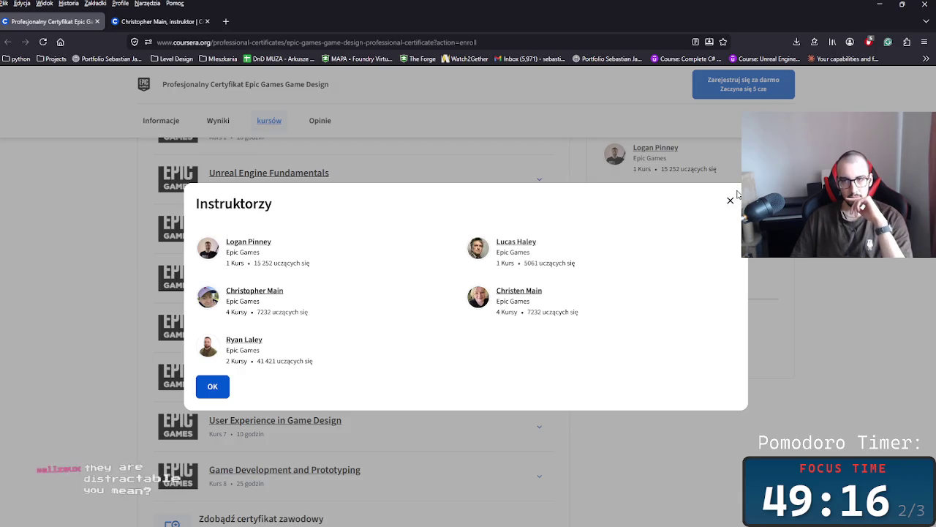
pyautogui.click(730, 201)
# Open the 'Course: Unreal Engine' bookmark in a new tab
pyautogui.scroll(10, 684, 257)
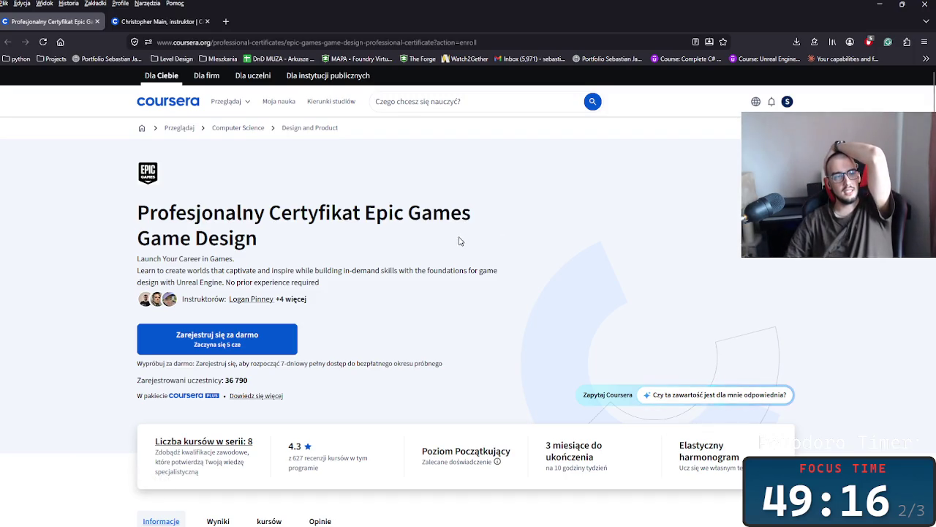
pyautogui.scroll(-2, 396, 260)
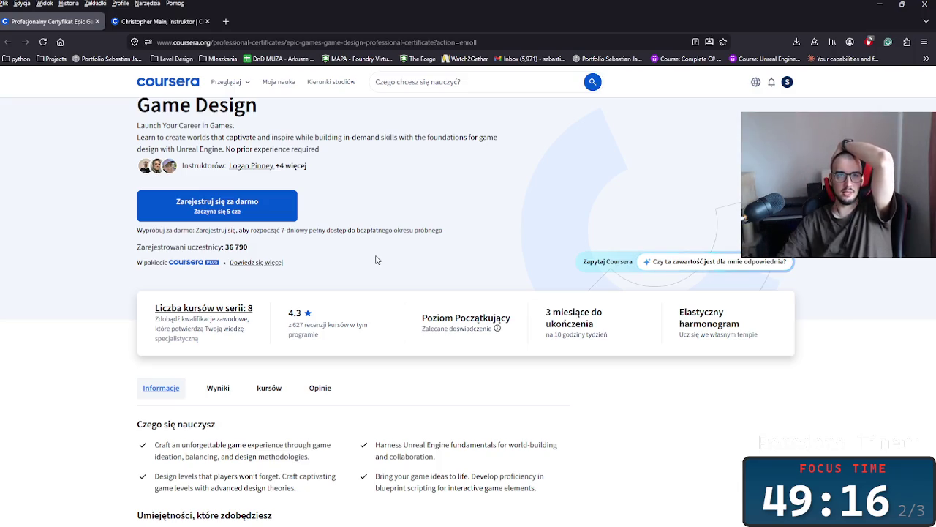
pyautogui.middleClick(764, 58)
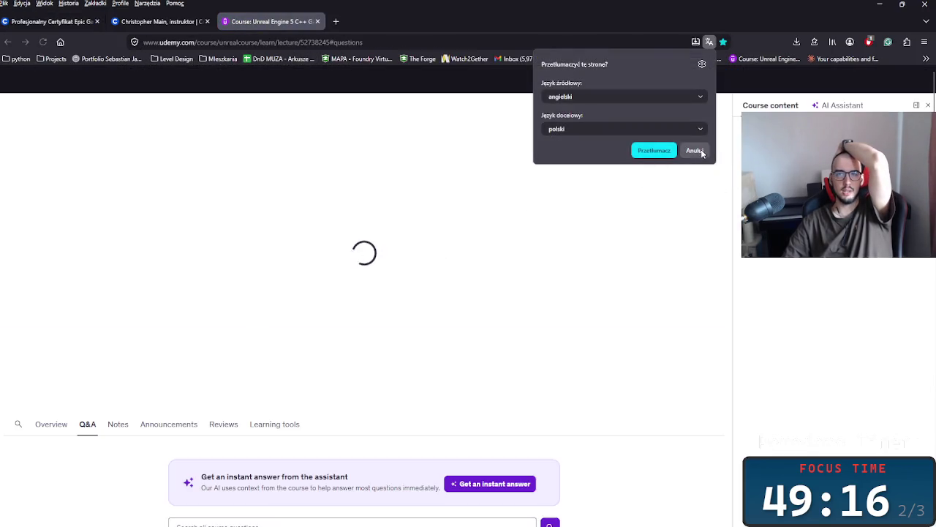
# Dismiss the translate offer and open My learning from the Udemy home page
pyautogui.click(694, 150)
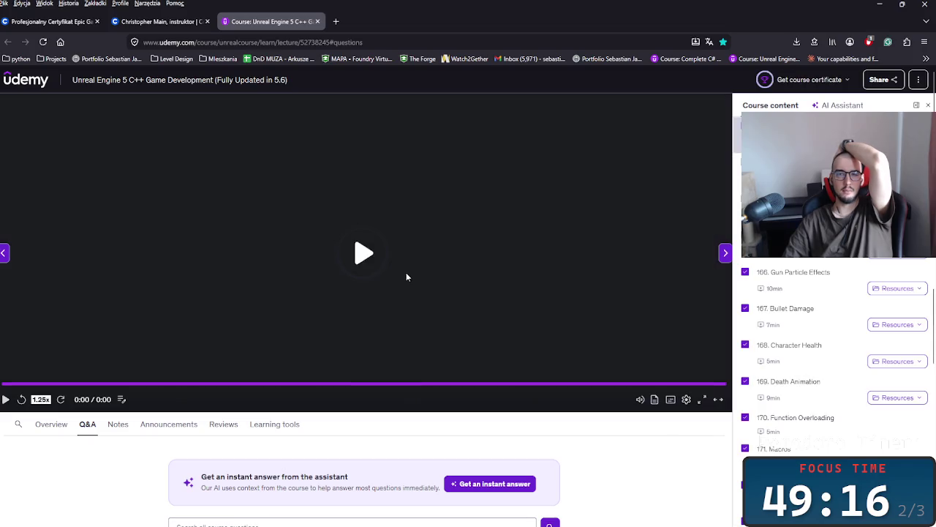
pyautogui.click(44, 42)
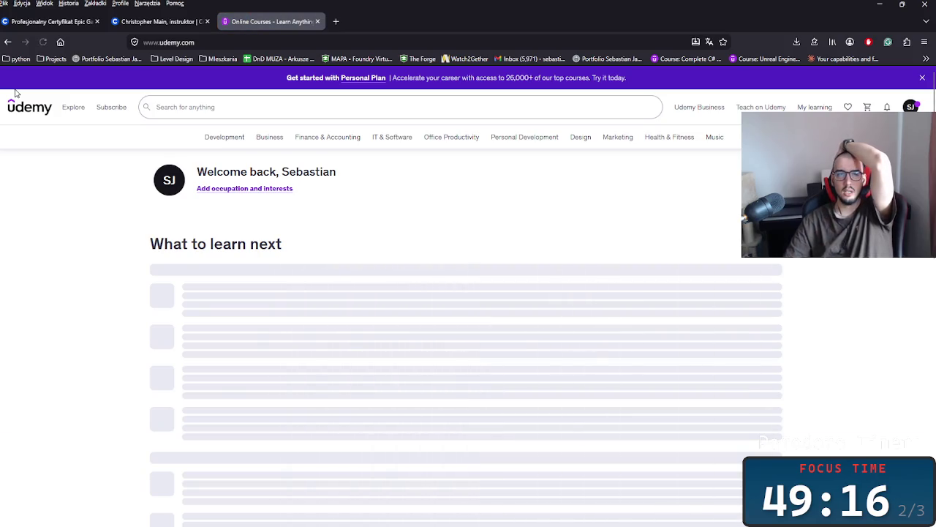
pyautogui.moveTo(899, 109)
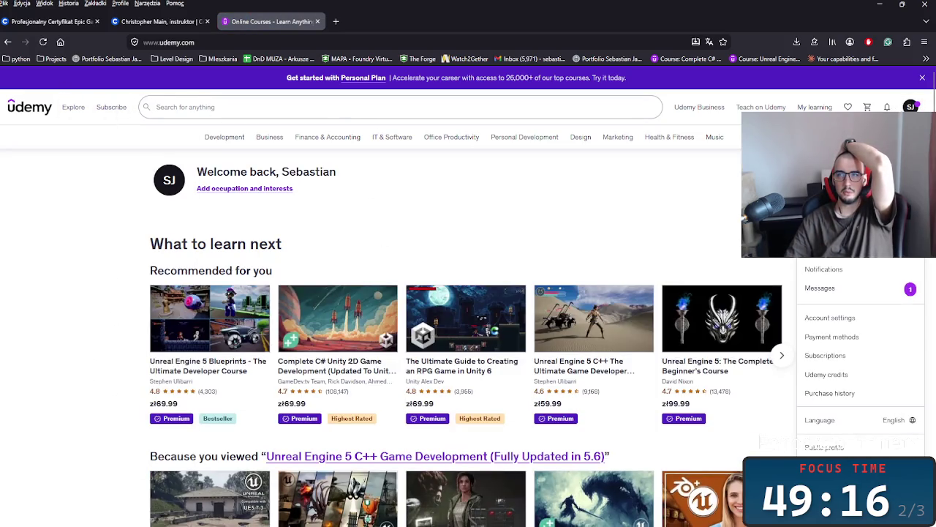
pyautogui.click(818, 107)
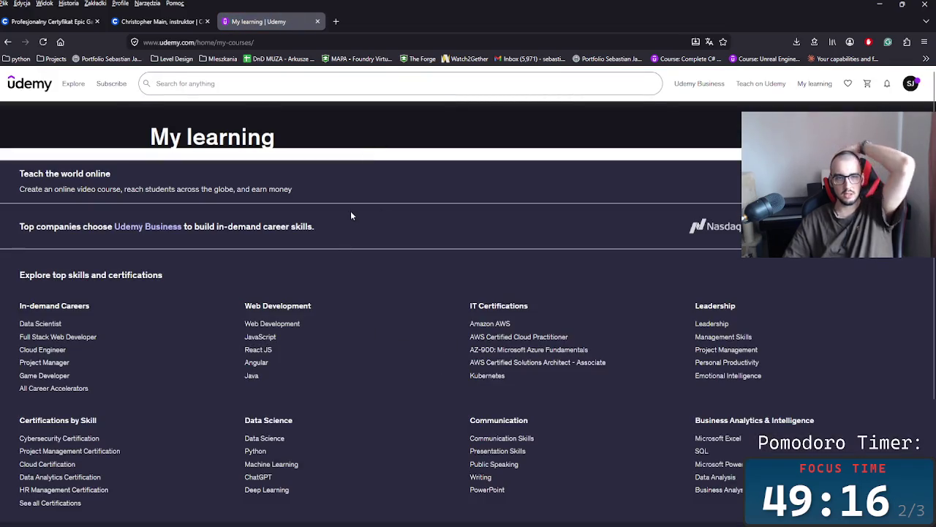
pyautogui.scroll(-3, 422, 285)
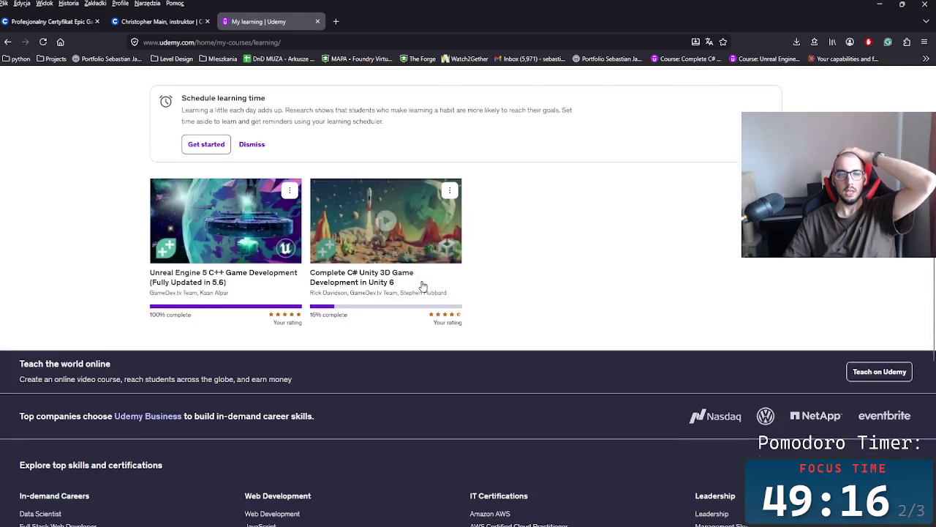
# Open both enrolled courses in background tabs and show the Unreal Engine 5 C++ landing page
pyautogui.middleClick(203, 291)
pyautogui.middleClick(373, 283)
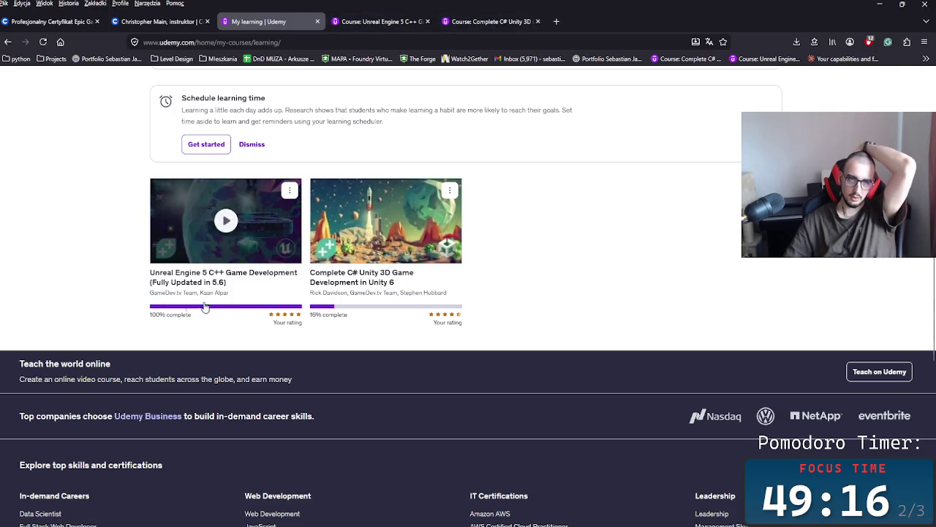
pyautogui.scroll(3, 385, 220)
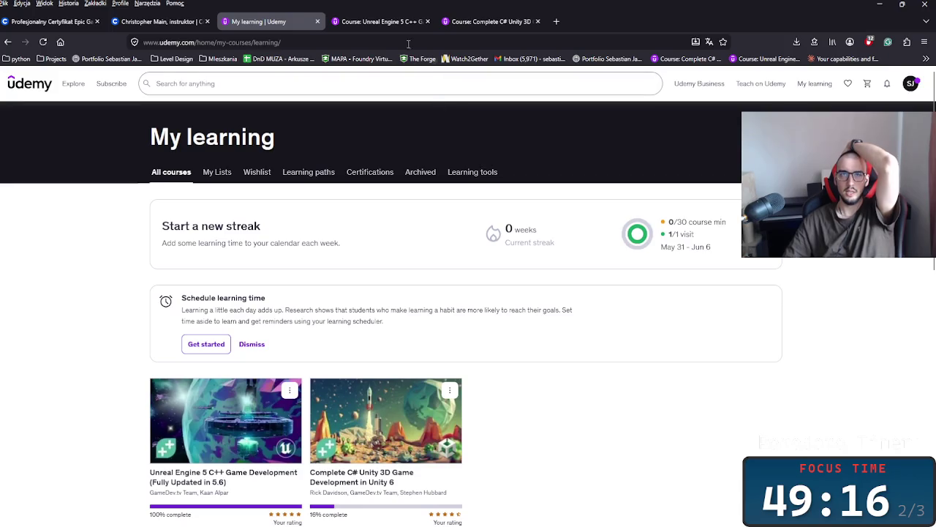
pyautogui.click(388, 21)
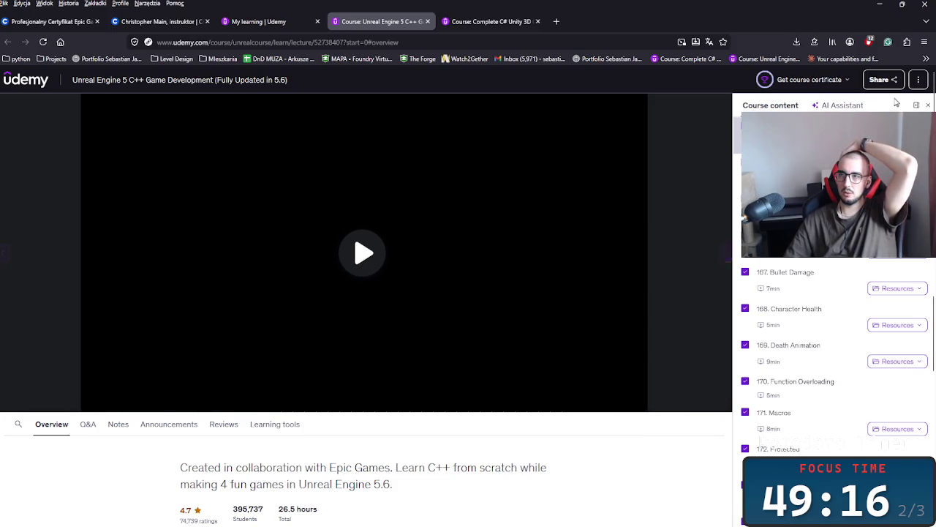
pyautogui.click(919, 82)
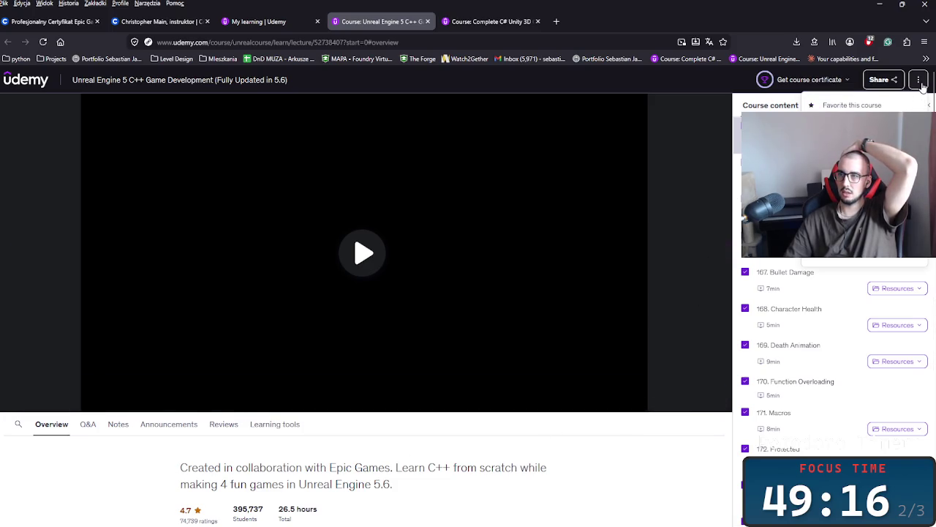
pyautogui.click(122, 82)
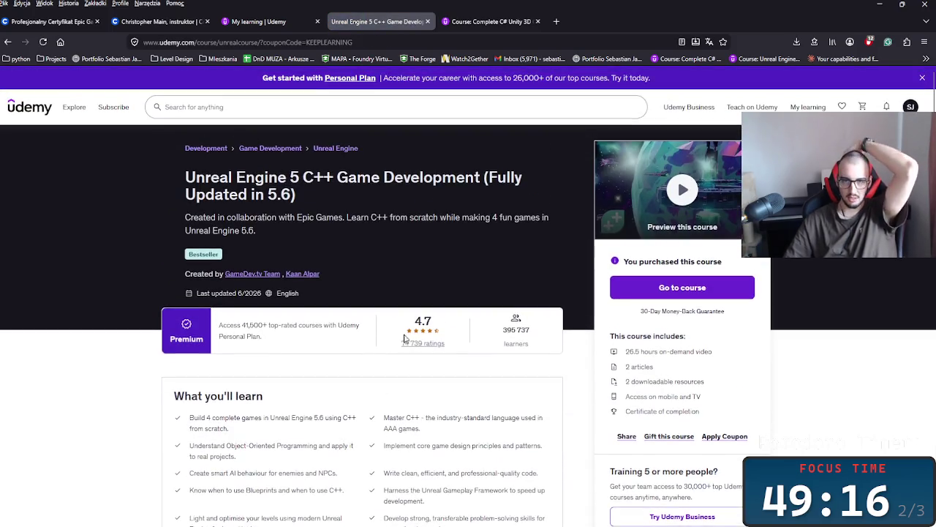
# Review the Unreal Engine 5 C++ course header and its 395,737 learner count
pyautogui.scroll(-1, 400, 341)
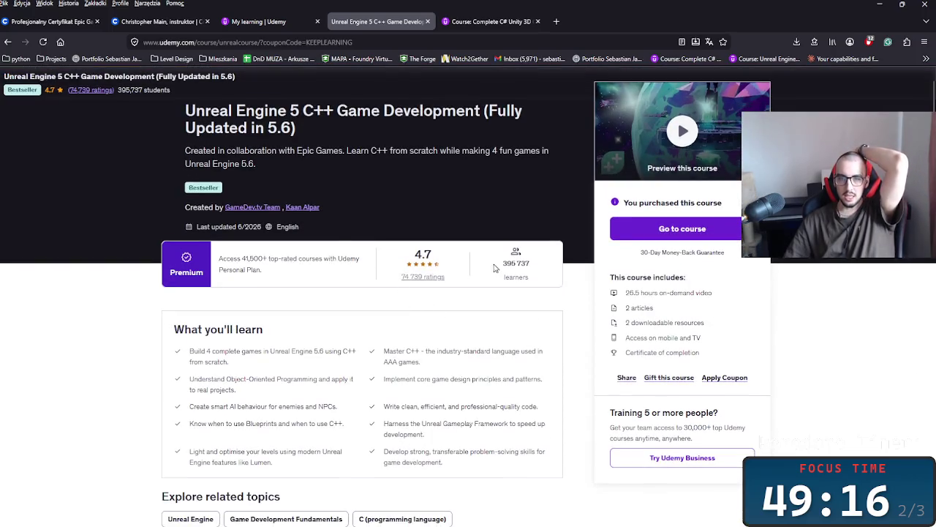
pyautogui.moveTo(493, 268); pyautogui.dragTo(549, 265)
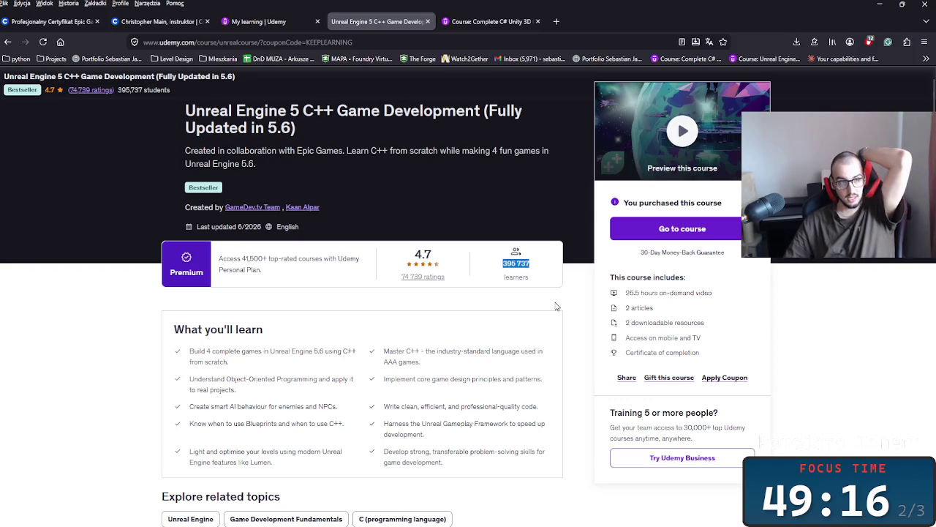
pyautogui.click(555, 305)
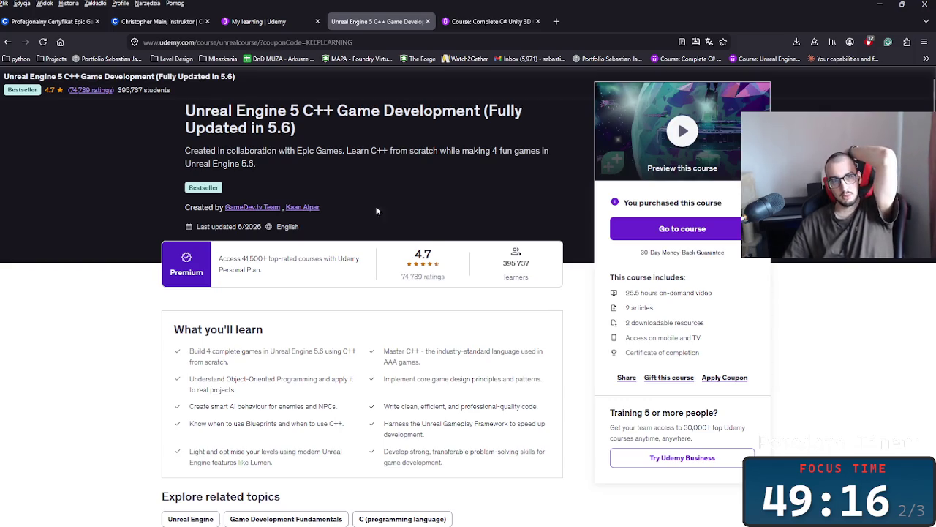
pyautogui.moveTo(287, 136); pyautogui.dragTo(195, 131)
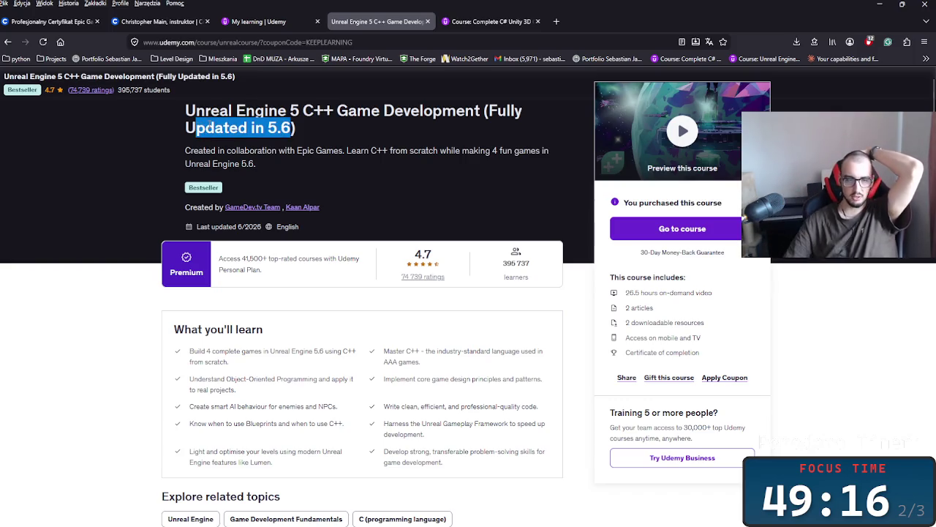
pyautogui.scroll(-3, 249, 238)
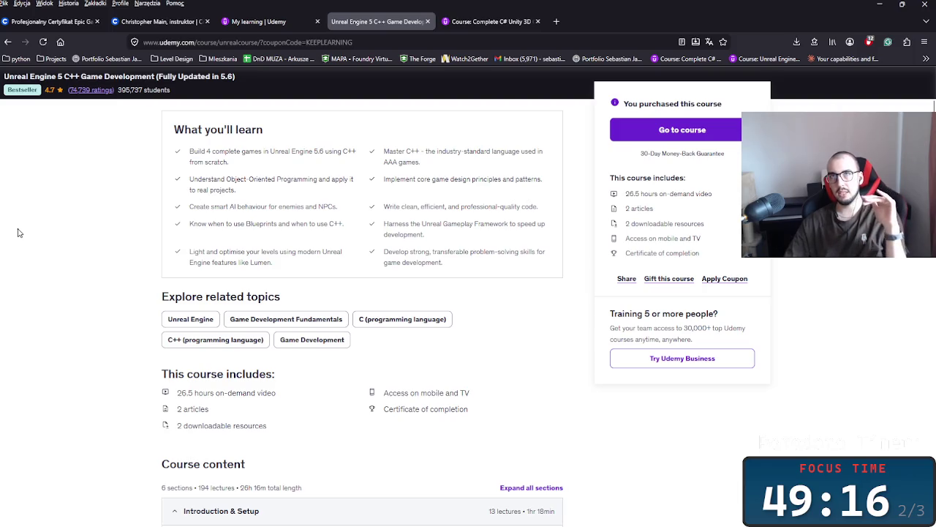
pyautogui.scroll(5, 66, 249)
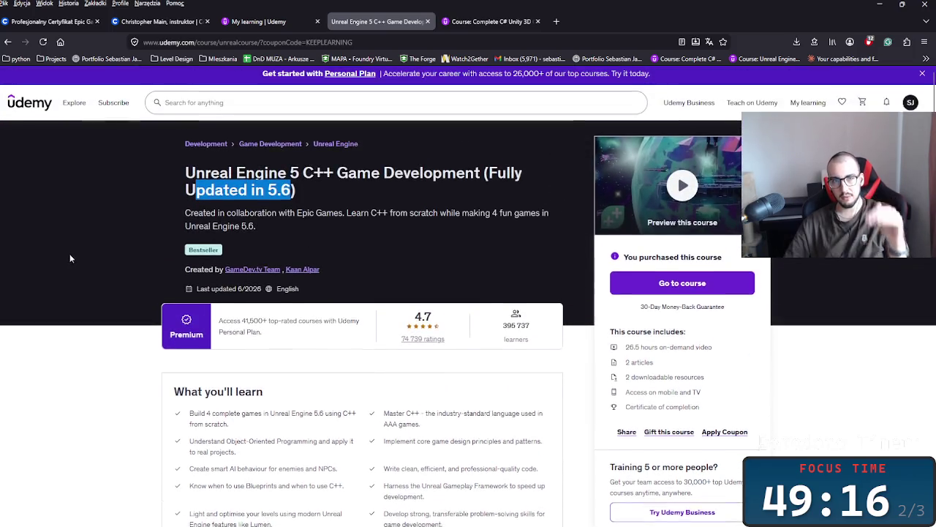
pyautogui.click(193, 217)
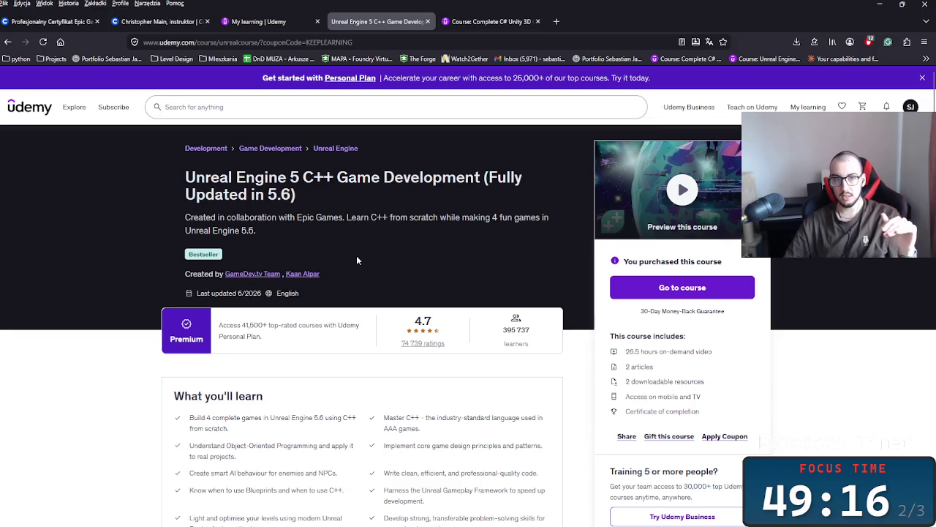
# Scroll through the course description and content, then switch to the Coursera instructor tab
pyautogui.scroll(-3, 365, 261)
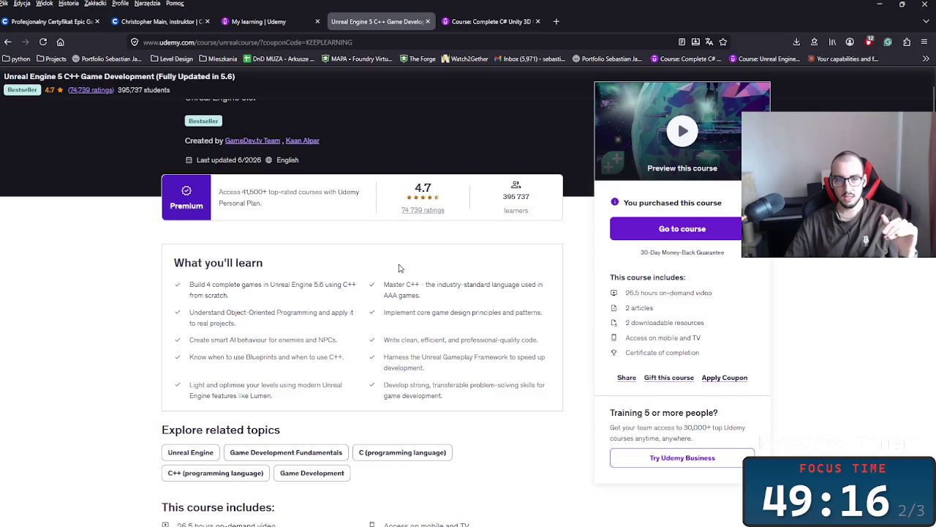
pyautogui.scroll(-7, 461, 320)
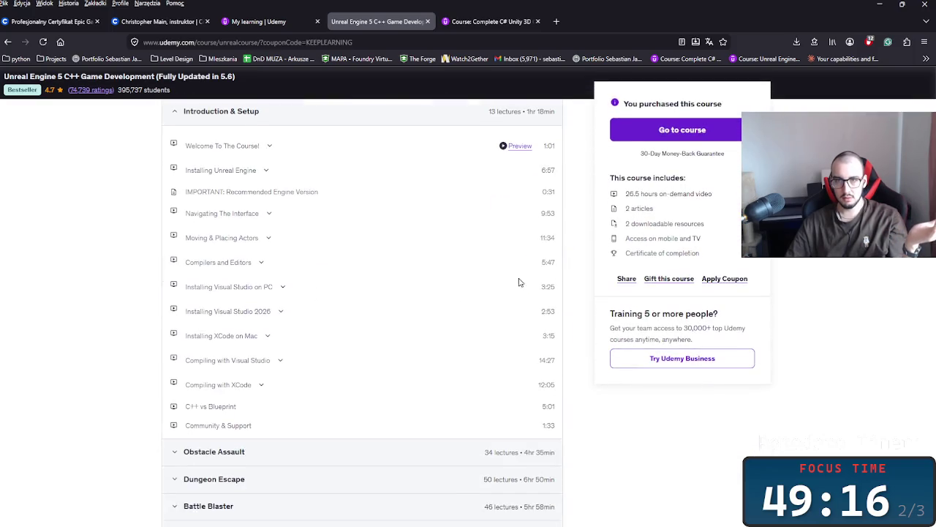
pyautogui.scroll(2, 551, 268)
pyautogui.scroll(-5, 570, 253)
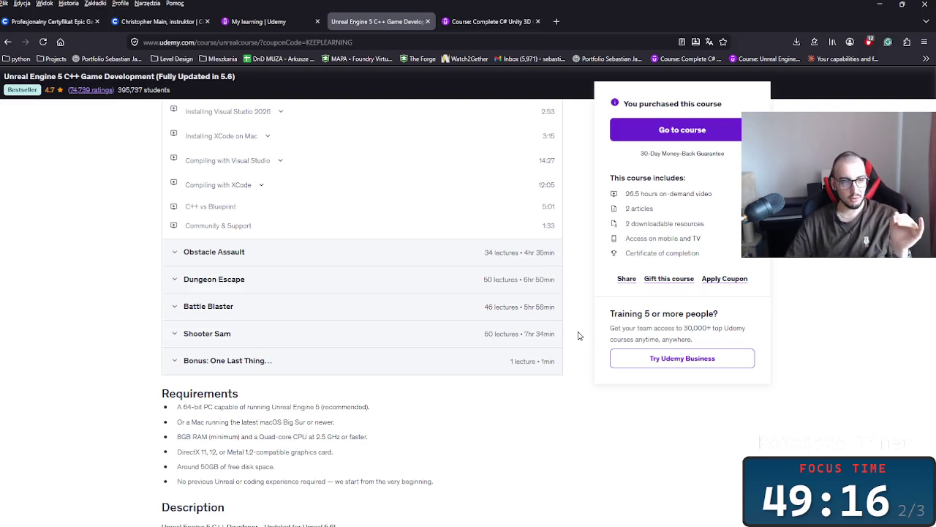
pyautogui.scroll(8, 578, 335)
pyautogui.click(150, 22)
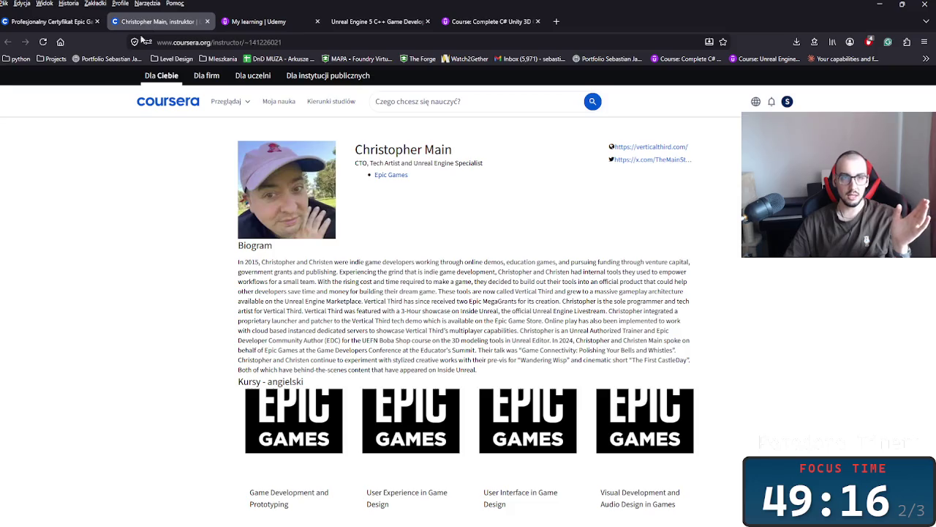
# Return to the certificate tab and scroll to its course list, briefly opening a blank tab
pyautogui.click(44, 20)
pyautogui.scroll(-3, 430, 366)
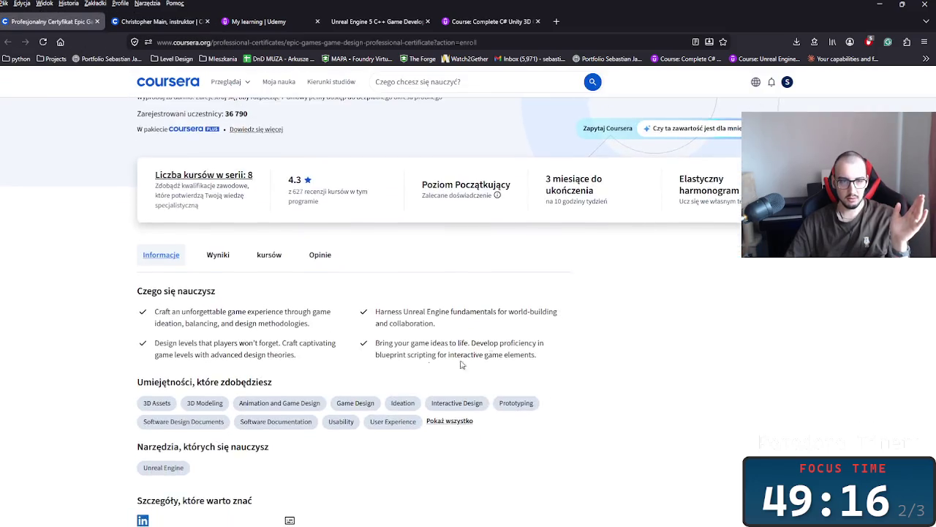
pyautogui.scroll(-5, 430, 366)
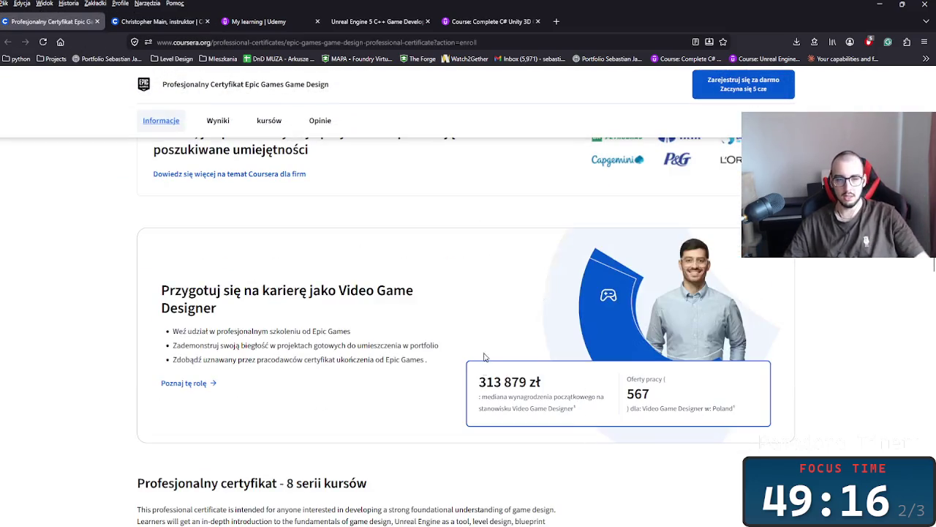
pyautogui.scroll(-6, 485, 363)
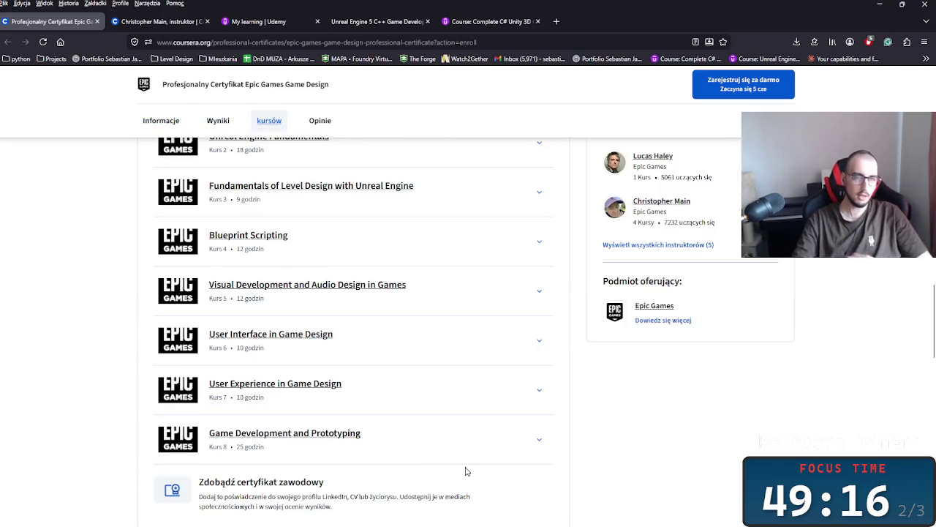
pyautogui.click(556, 22)
pyautogui.middleClick(592, 22)
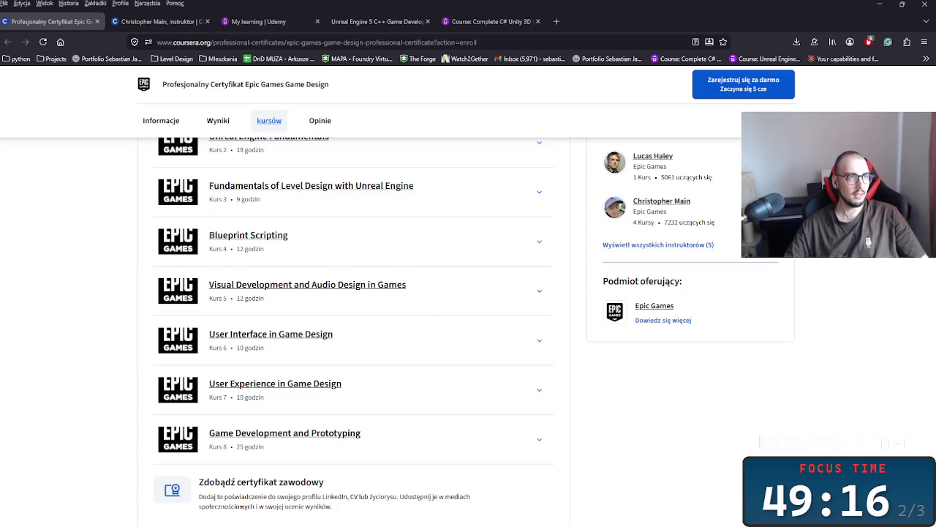
# Expand the 25-hour Game Development and Prototyping course details and read its description
pyautogui.scroll(-2, 303, 458)
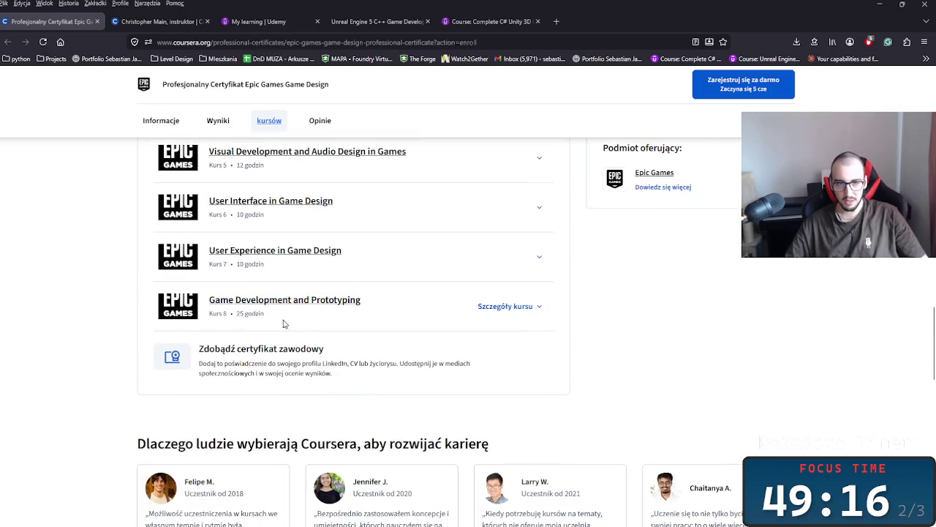
pyautogui.moveTo(264, 314); pyautogui.dragTo(232, 316)
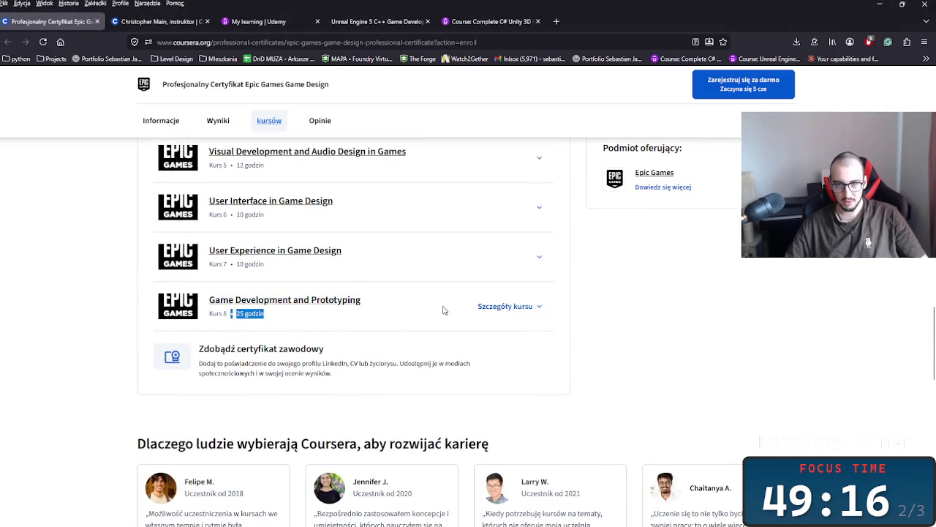
pyautogui.click(506, 307)
pyautogui.click(230, 360)
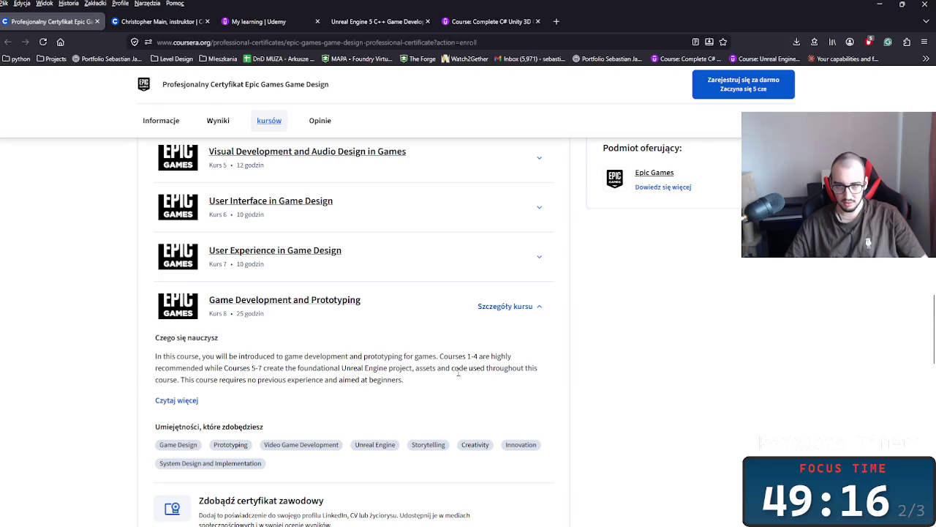
pyautogui.moveTo(515, 358)
pyautogui.mouseDown()
pyautogui.moveTo(172, 358)
pyautogui.moveTo(316, 380)
pyautogui.mouseUp()
pyautogui.click(396, 376)
pyautogui.moveTo(252, 368); pyautogui.dragTo(322, 380)
pyautogui.click(321, 377)
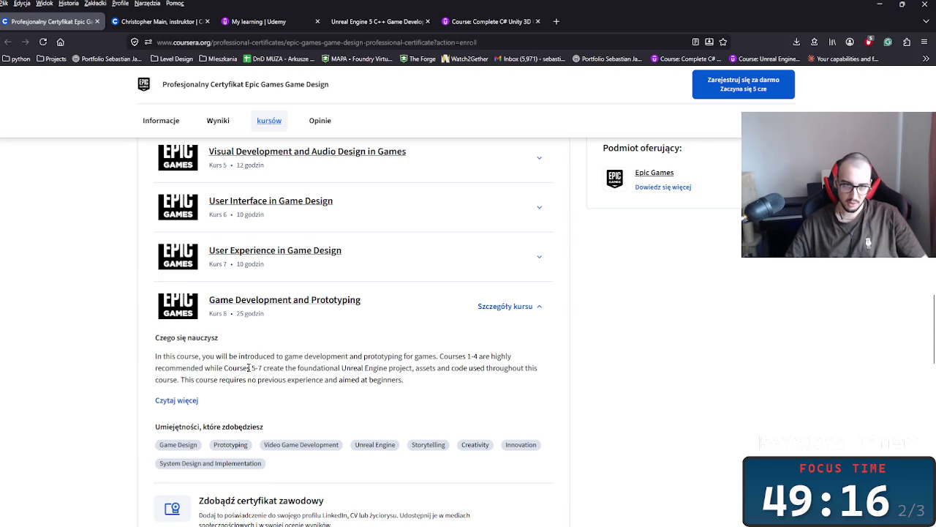
# Highlight the Courses 5-7 Unreal Engine project phrase, then switch to the Udemy Unity course tab
pyautogui.moveTo(253, 368); pyautogui.dragTo(403, 371)
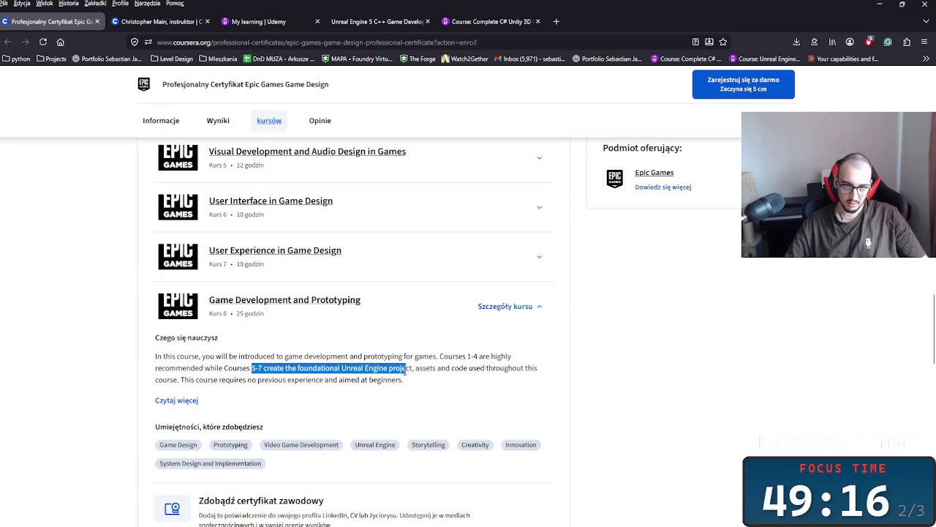
pyautogui.moveTo(211, 368); pyautogui.dragTo(373, 369)
pyautogui.moveTo(412, 368)
pyautogui.mouseDown()
pyautogui.moveTo(317, 362)
pyautogui.moveTo(342, 372)
pyautogui.mouseUp()
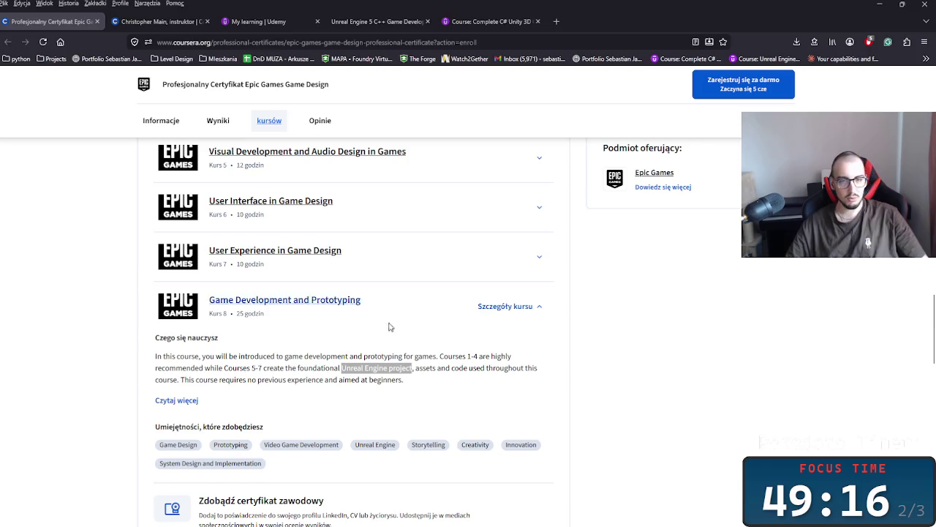
pyautogui.click(375, 369)
pyautogui.click(403, 377)
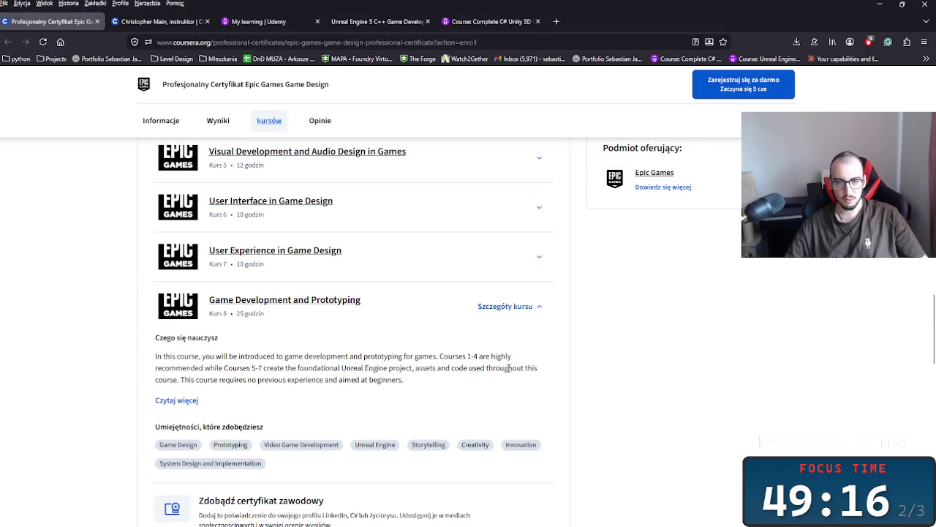
pyautogui.click(471, 35)
pyautogui.click(473, 22)
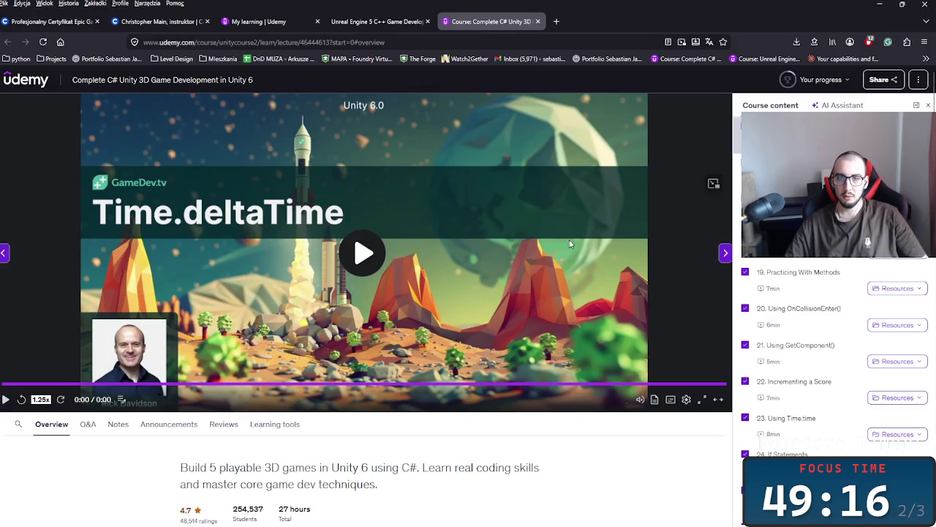
# Review the Udemy Unreal Engine 5 C++ course page, then open the portfolio bookmark in a new tab
pyautogui.click(373, 22)
pyautogui.scroll(5, 428, 278)
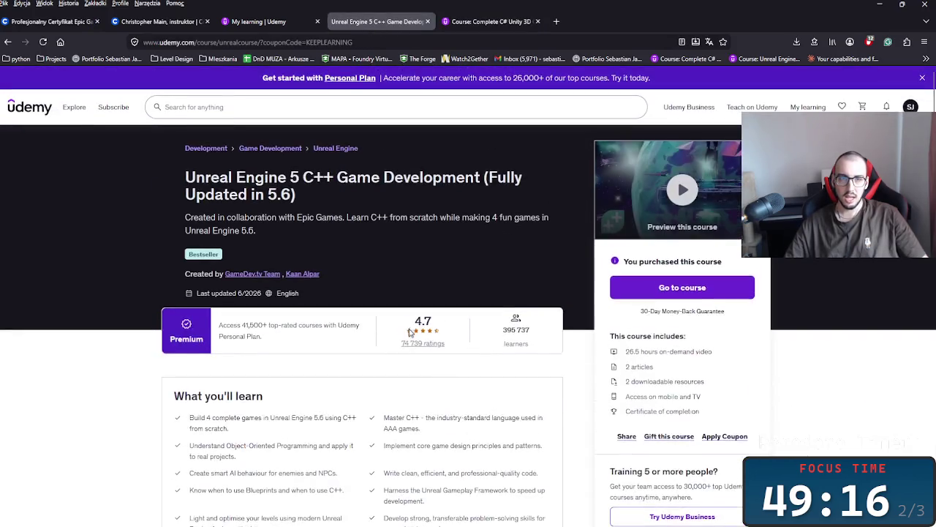
pyautogui.scroll(-2, 384, 345)
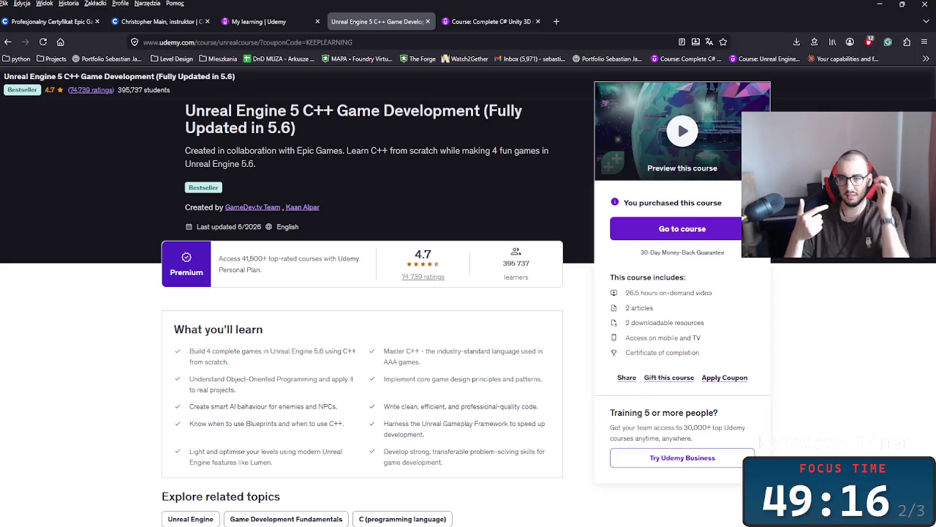
pyautogui.click(623, 58)
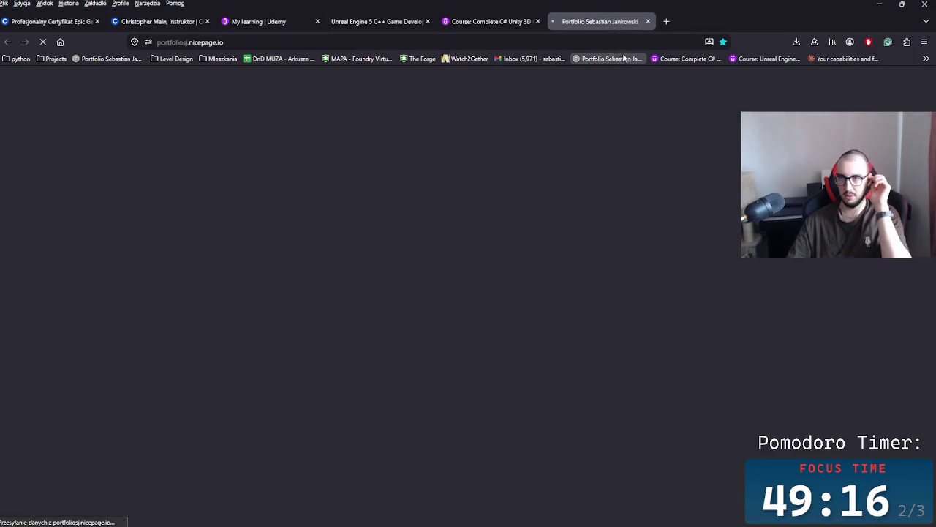
# Skim the portfolio home page and open its Programming section
pyautogui.scroll(-3, 626, 293)
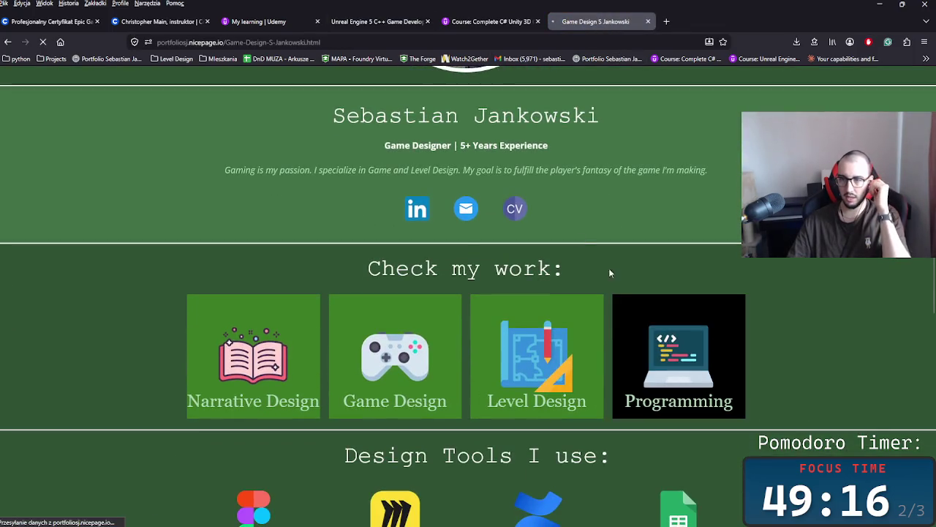
pyautogui.scroll(-3, 574, 272)
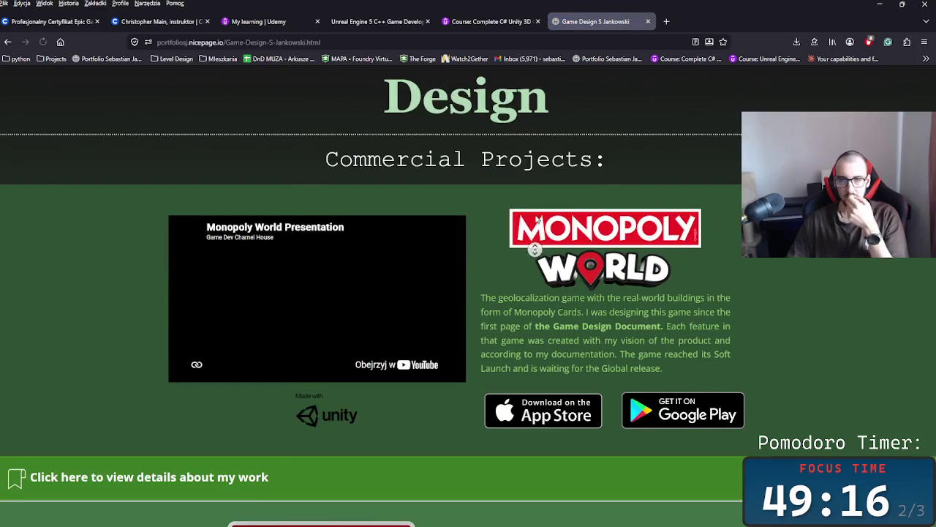
pyautogui.scroll(3, 536, 232)
pyautogui.click(7, 42)
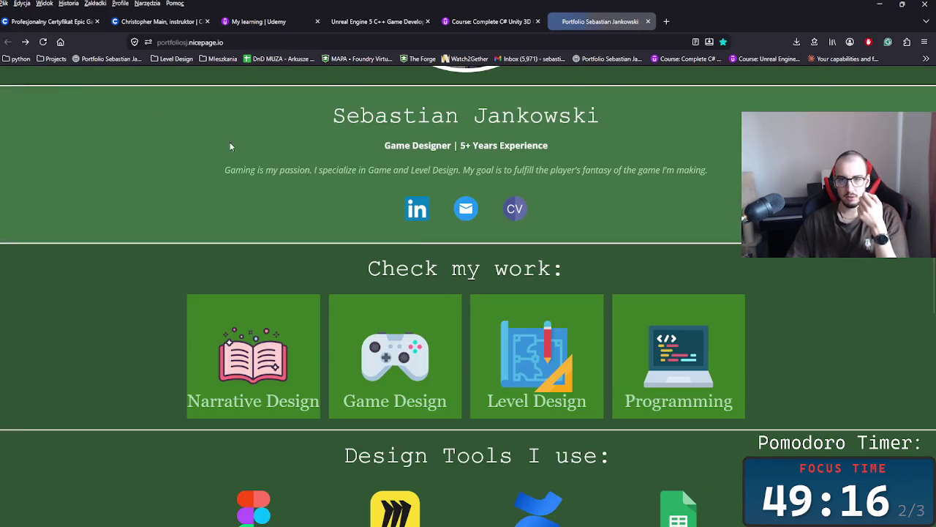
pyautogui.click(682, 353)
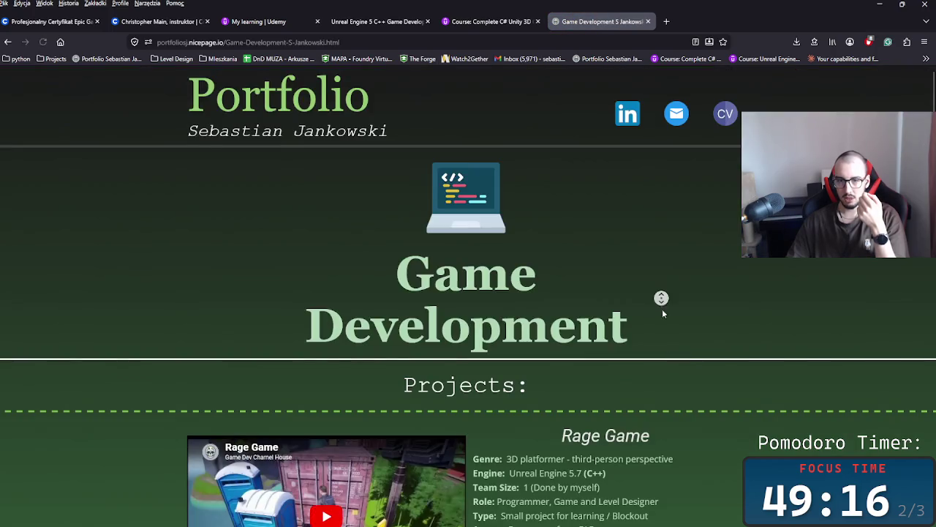
pyautogui.scroll(-15, 662, 307)
pyautogui.scroll(12, 718, 316)
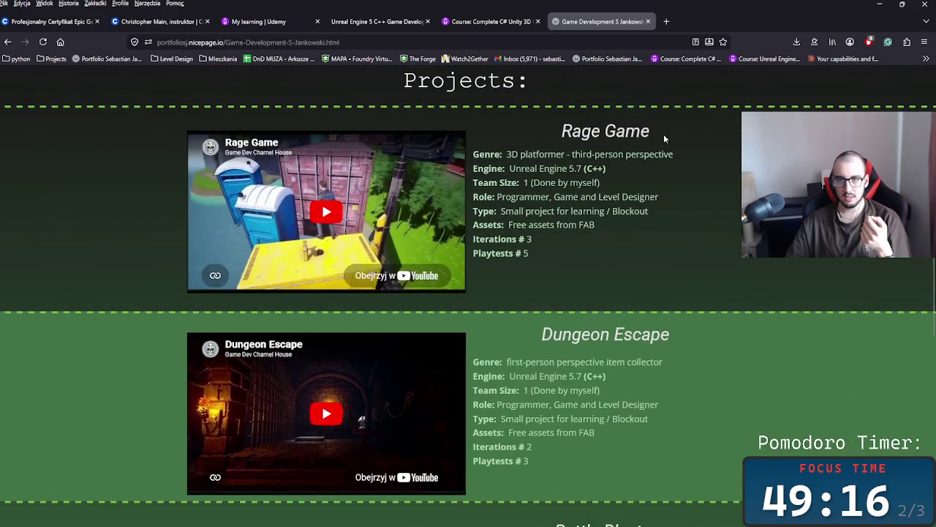
# Highlight the Rage Game and Dungeon Escape headings while scrolling through the projects list
pyautogui.tripleClick(667, 135)
pyautogui.moveTo(542, 335); pyautogui.dragTo(660, 335)
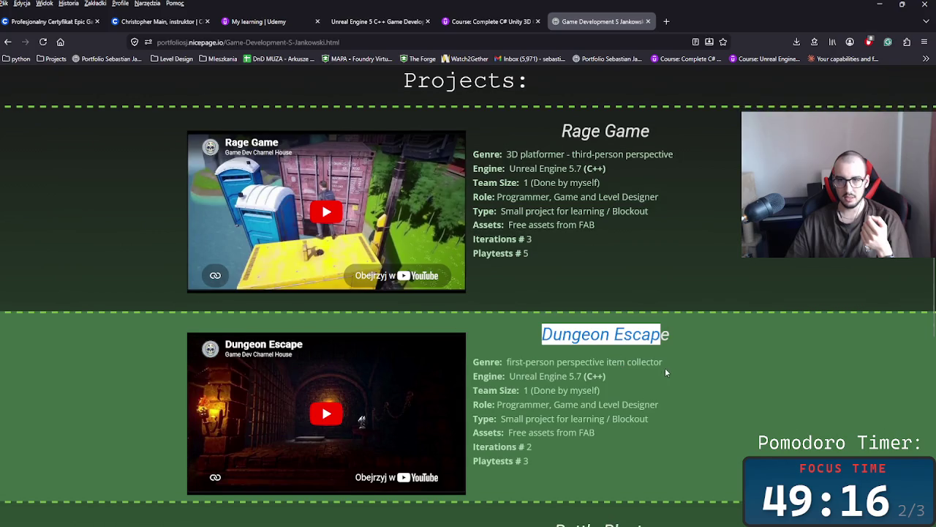
pyautogui.scroll(-3, 695, 402)
pyautogui.moveTo(662, 280); pyautogui.dragTo(622, 280)
pyautogui.scroll(-1, 696, 371)
pyautogui.moveTo(695, 397); pyautogui.dragTo(558, 409)
pyautogui.middleClick(707, 340)
# Briefly play, then pause, the Rage Game and Dungeon Escape project videos
pyautogui.click(322, 230)
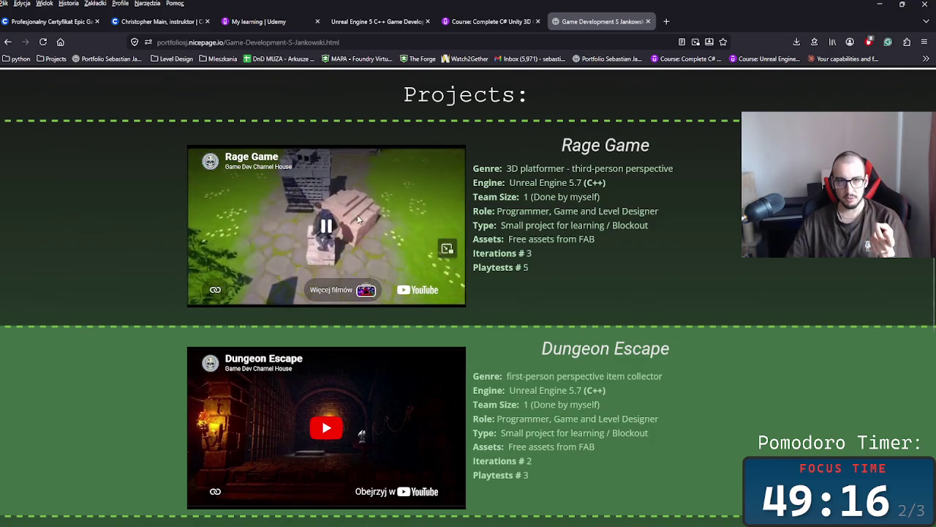
pyautogui.click(365, 238)
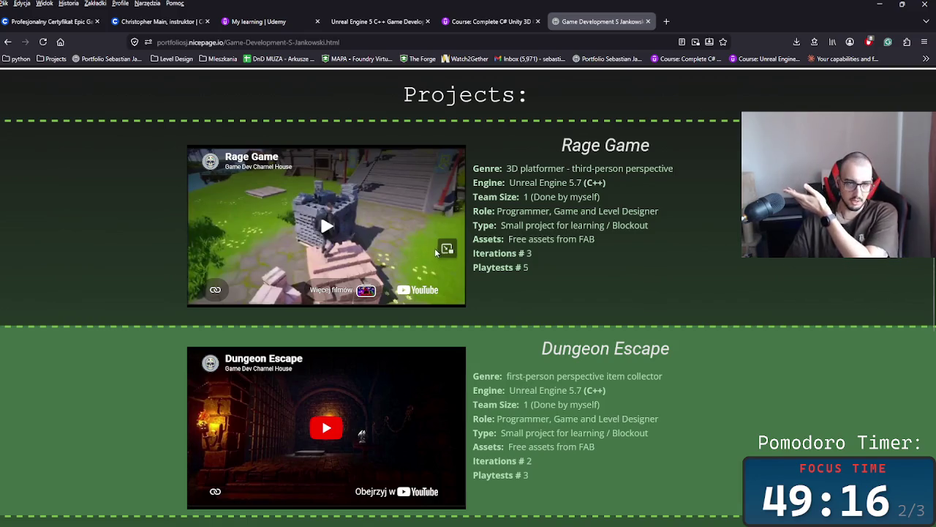
pyautogui.scroll(-3, 332, 343)
pyautogui.click(345, 331)
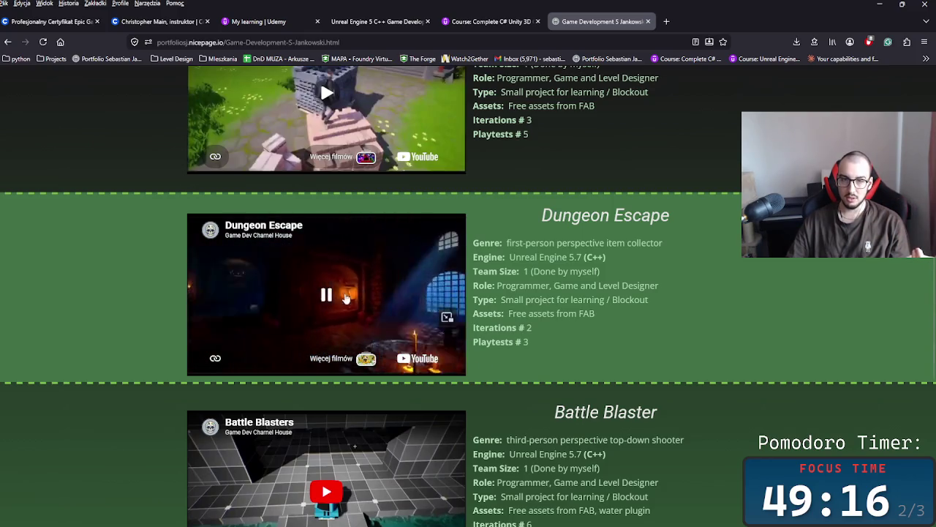
pyautogui.click(326, 294)
pyautogui.scroll(-2, 341, 401)
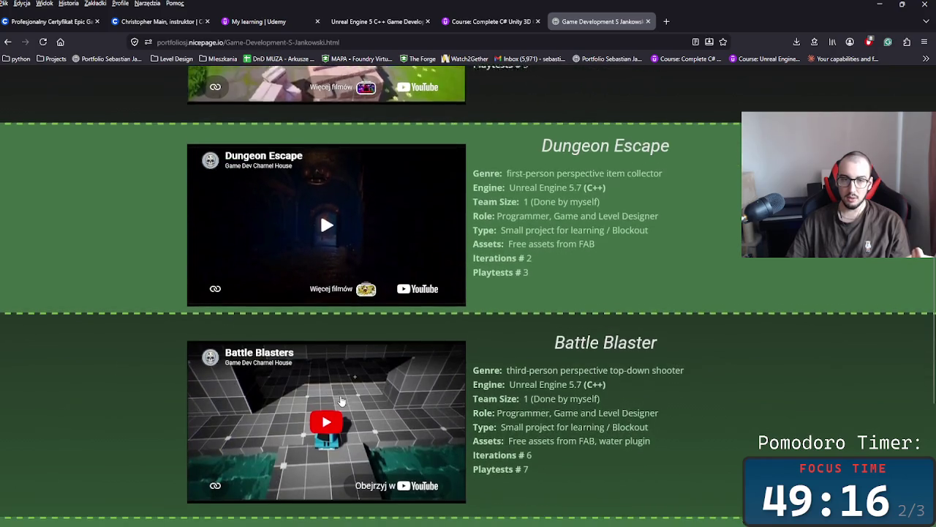
pyautogui.scroll(-3, 341, 401)
# Briefly play, then pause, the Battle Blasters and Shooter Sam project videos
pyautogui.click(327, 295)
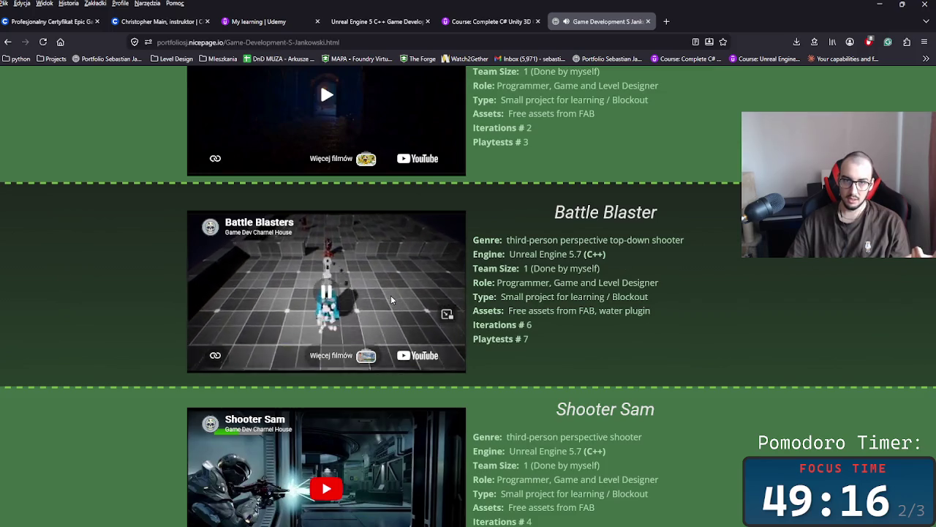
pyautogui.click(391, 299)
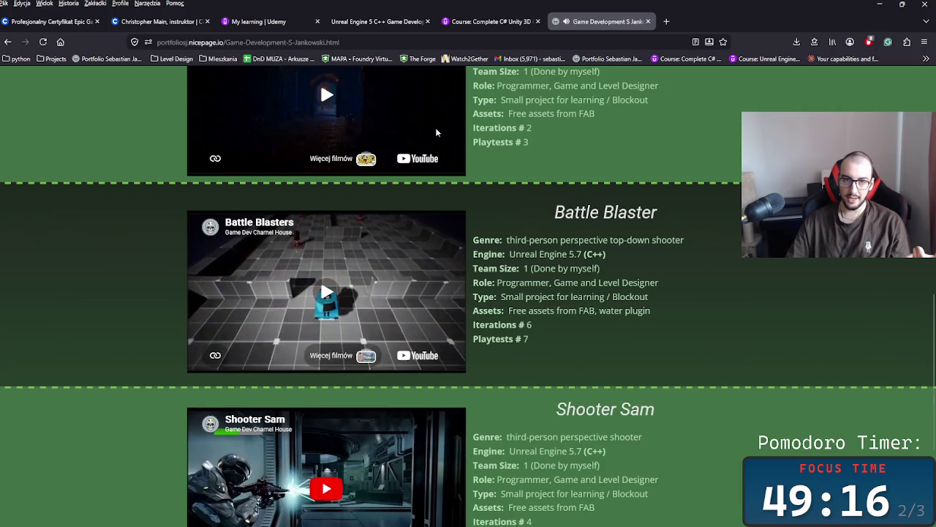
pyautogui.scroll(-1, 460, 332)
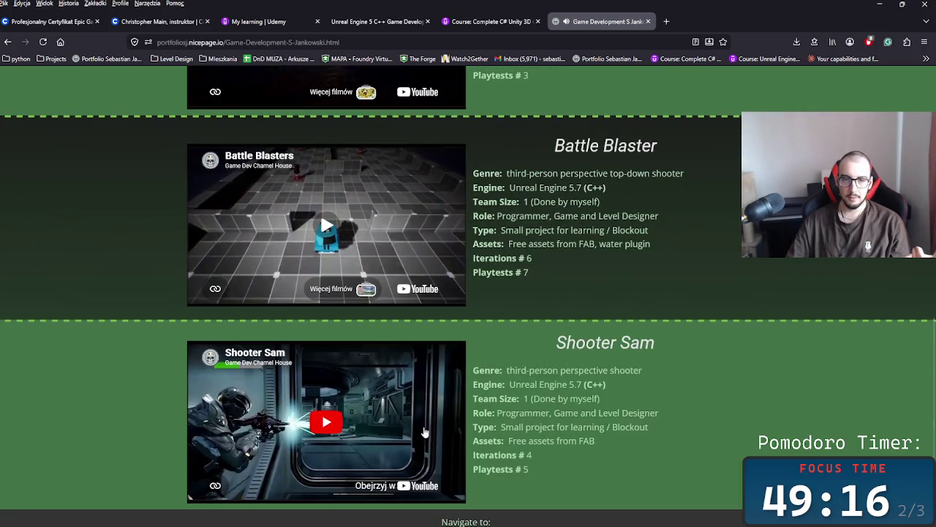
pyautogui.click(324, 425)
pyautogui.scroll(-2, 449, 412)
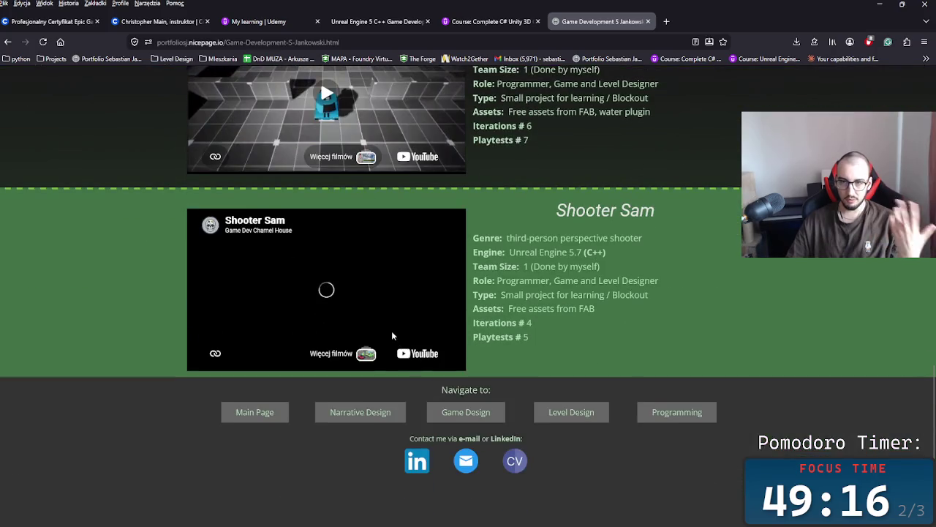
pyautogui.click(310, 297)
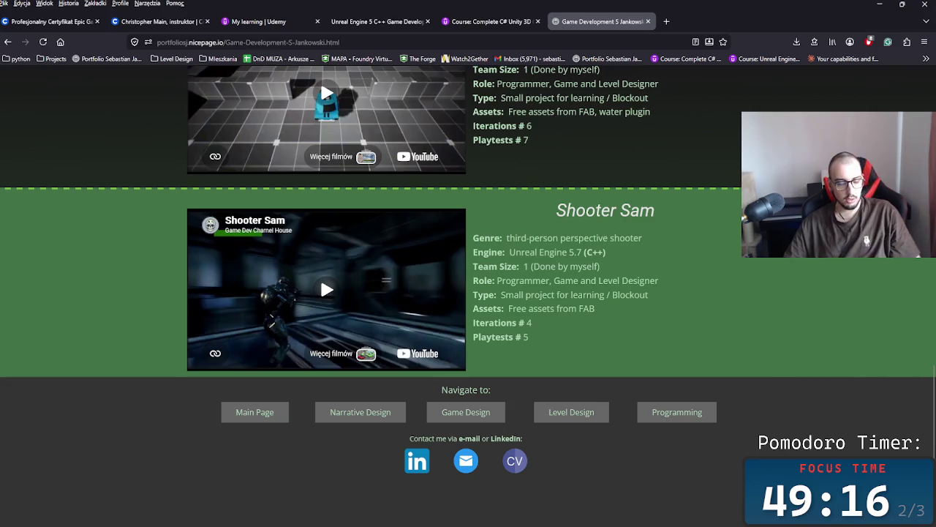
# Glance at the open windows without switching, then scroll back up to the Portfolio header
pyautogui.hotkey('alt', 'Tab')
pyautogui.press('Escape')
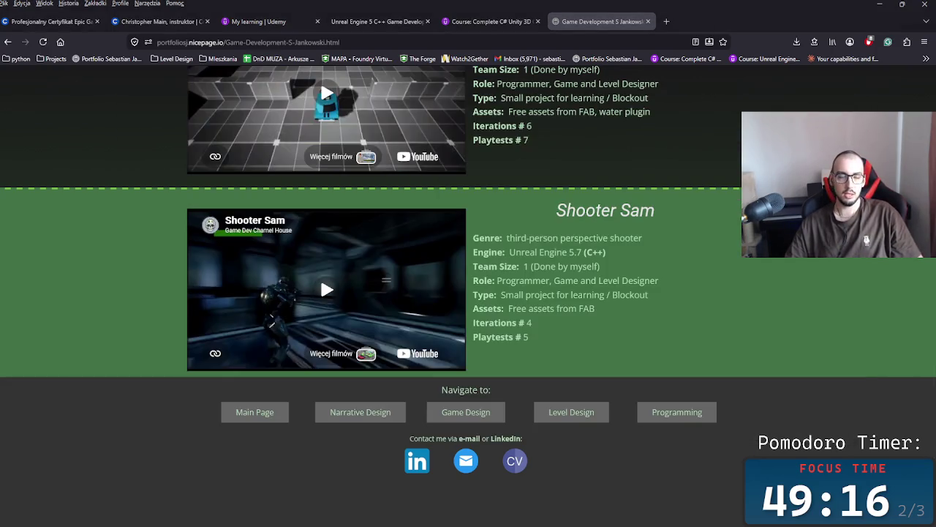
pyautogui.hotkey('alt', 'Tab')
pyautogui.press('Escape')
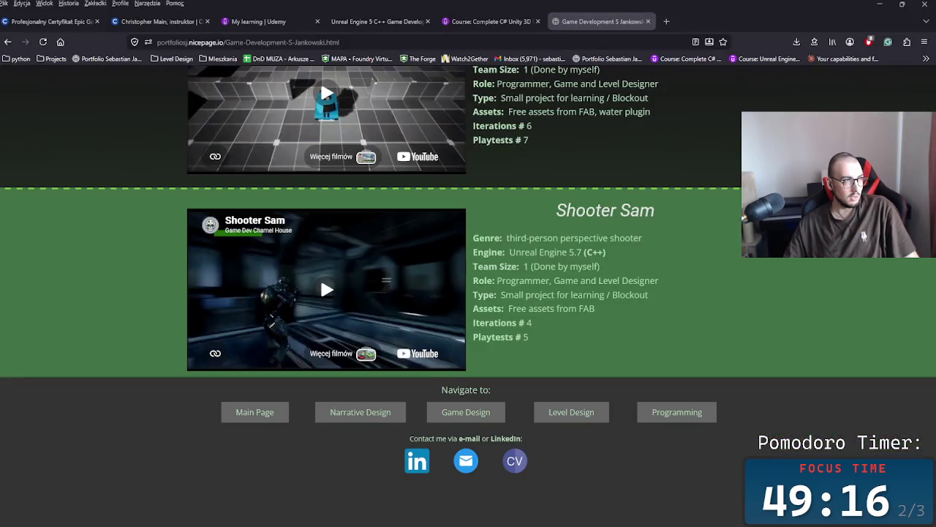
pyautogui.scroll(10, 710, 335)
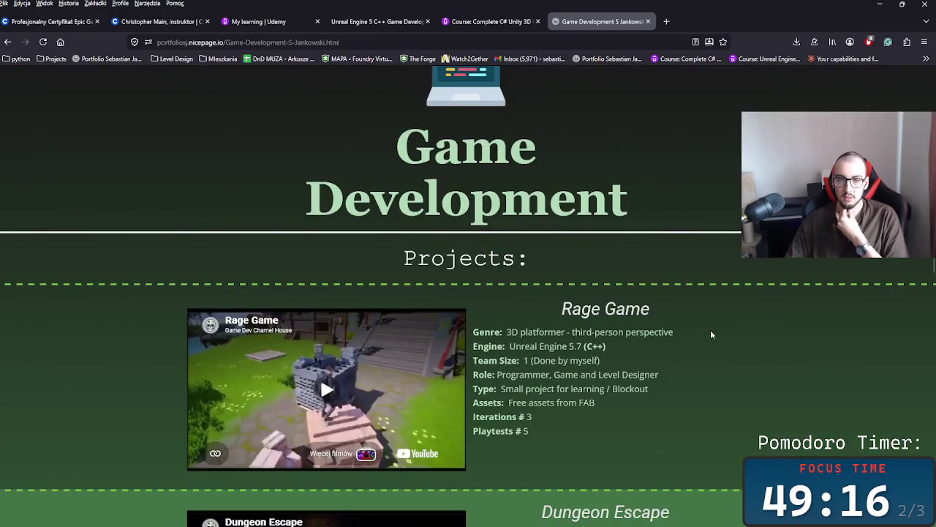
pyautogui.scroll(3, 324, 156)
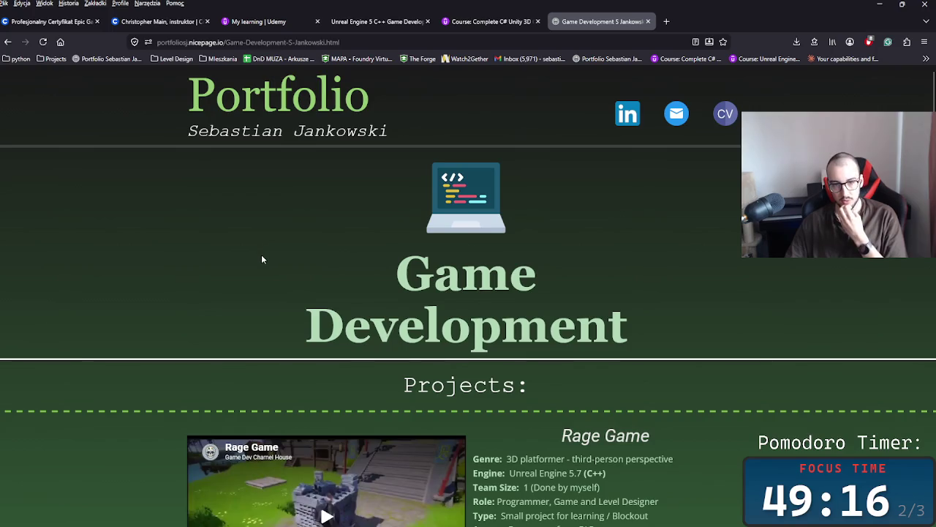
pyautogui.scroll(-3, 261, 259)
pyautogui.scroll(3, 136, 278)
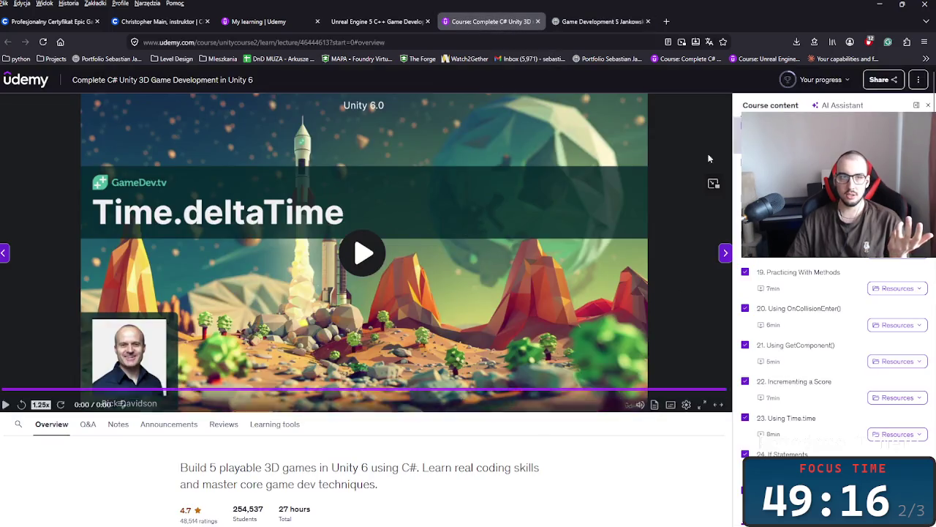
# Look at the Complete C# Unity 3D tab, then return to the Unreal Engine 5 C++ course header
pyautogui.click(490, 22)
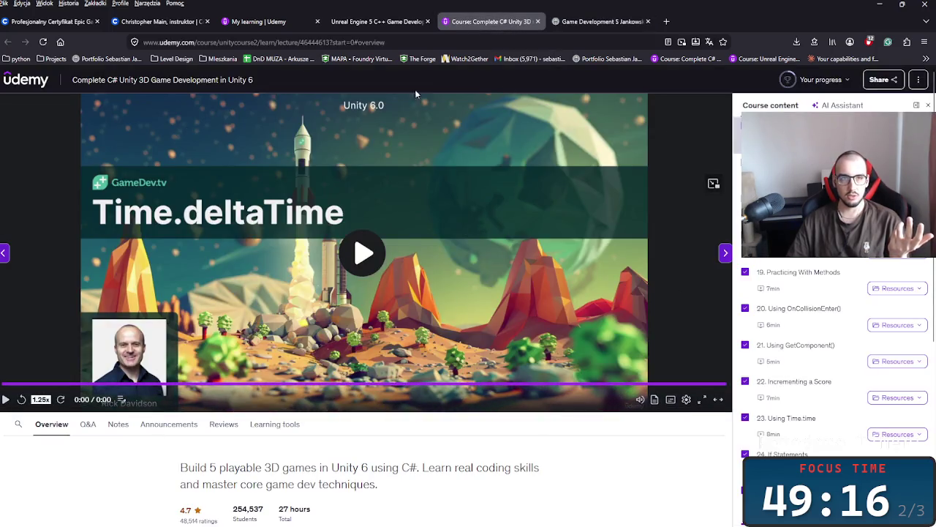
pyautogui.click(377, 21)
pyautogui.scroll(1, 59, 153)
pyautogui.moveTo(59, 154)
pyautogui.mouseDown()
pyautogui.moveTo(194, 177)
pyautogui.moveTo(260, 231)
pyautogui.mouseUp()
pyautogui.click(320, 212)
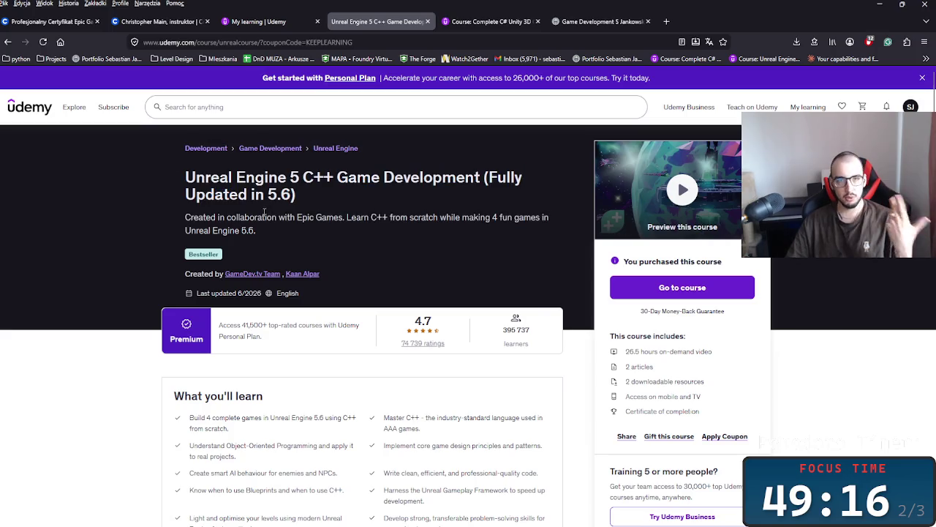
# Open Udemy's Game Development listing and page the popular courses carousel forward twice
pyautogui.click(270, 150)
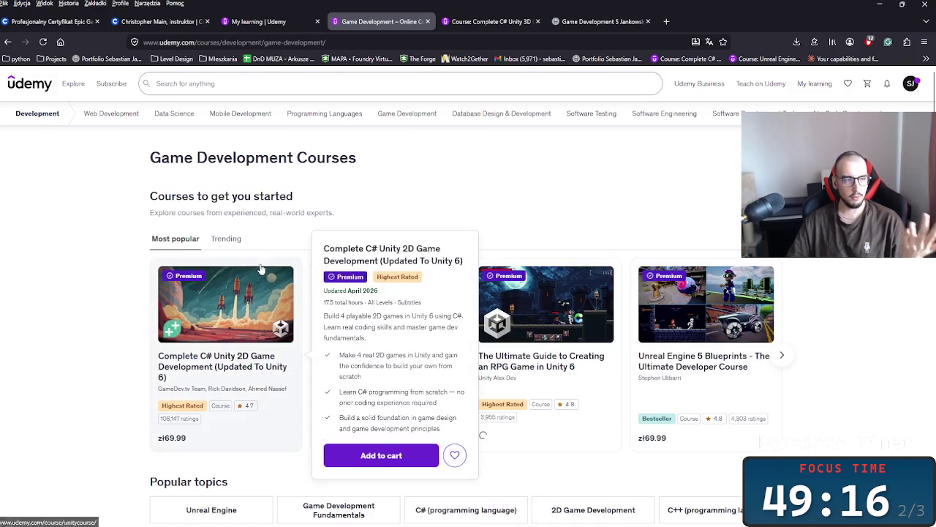
pyautogui.moveTo(553, 330)
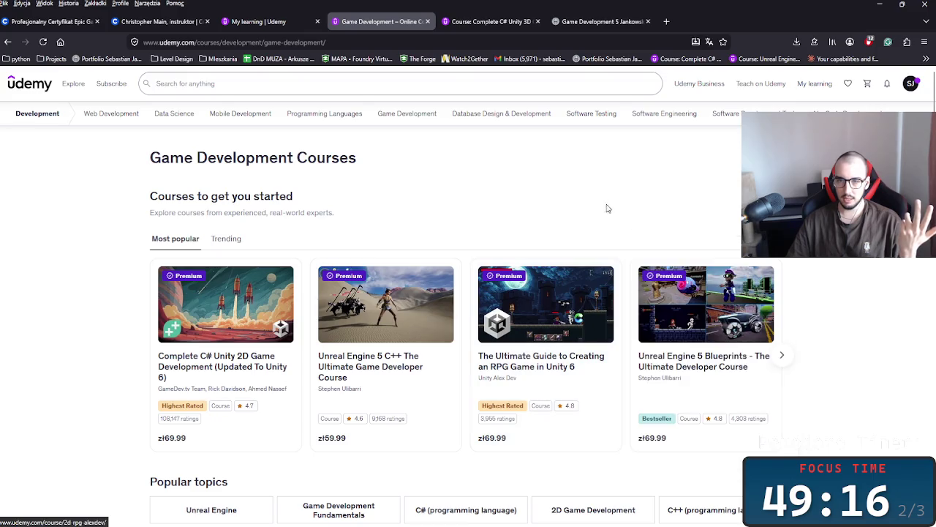
pyautogui.scroll(-2, 801, 318)
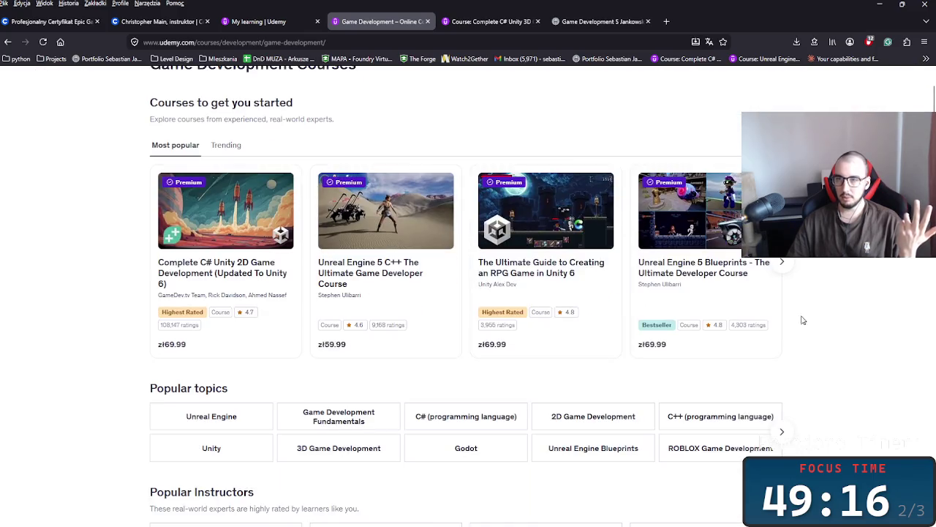
pyautogui.click(782, 263)
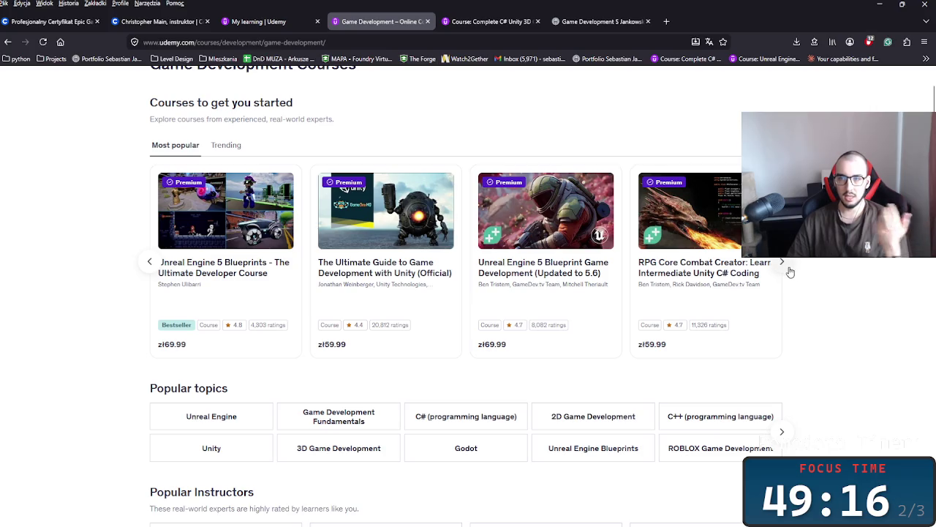
pyautogui.click(788, 269)
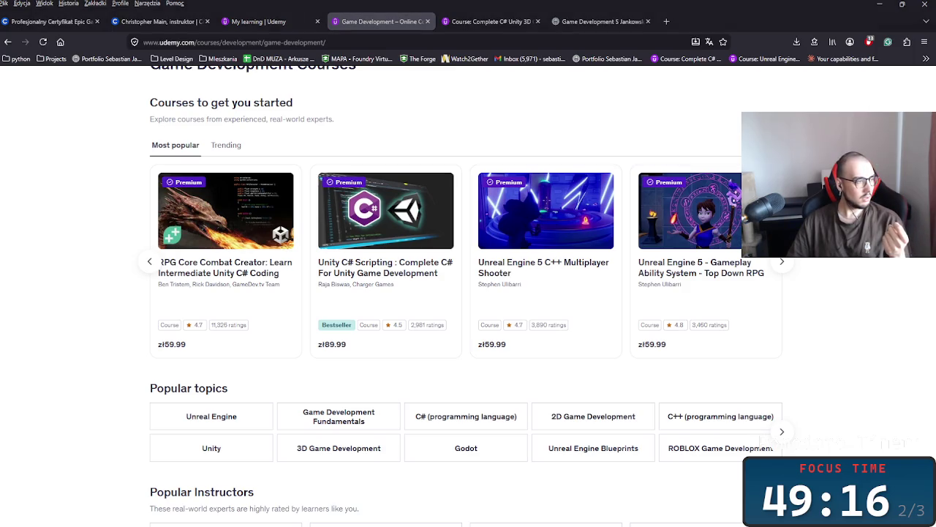
pyautogui.hotkey('alt', 'Tab')
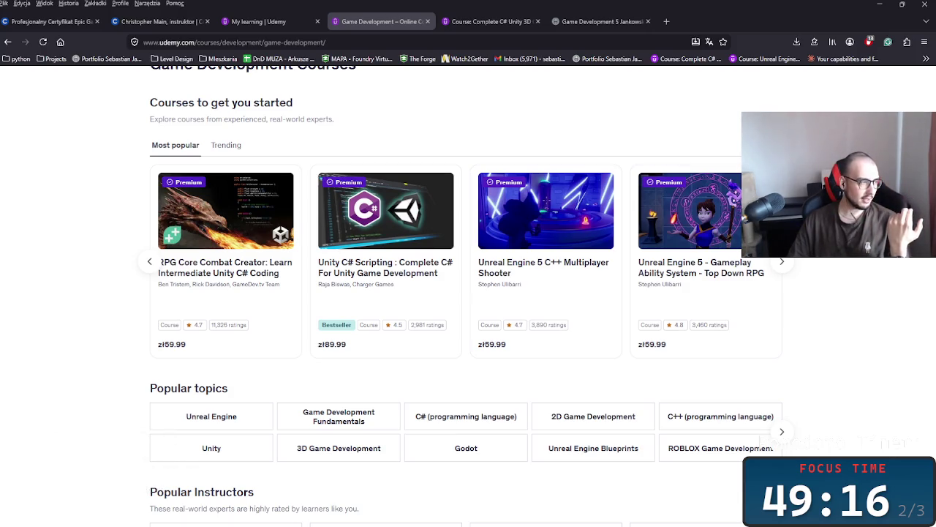
pyautogui.press('super+d')
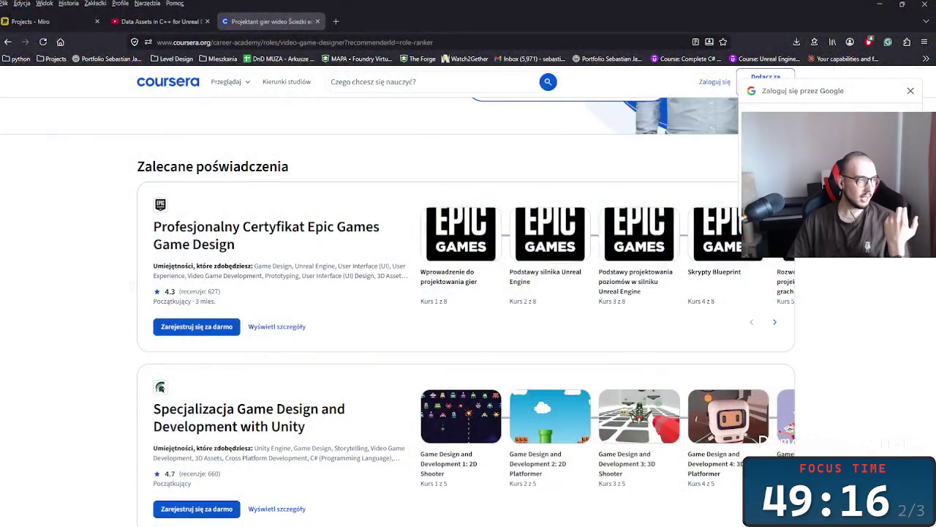
pyautogui.press('super+d')
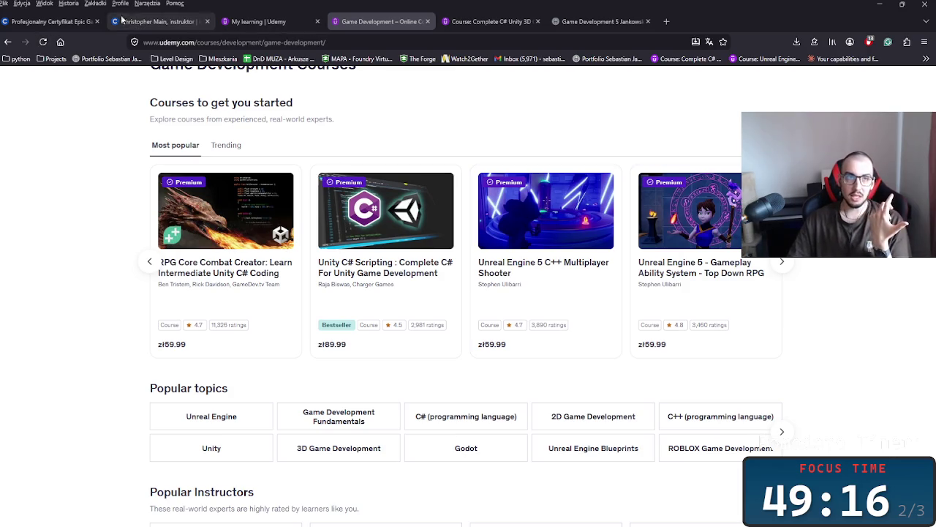
# Switch to the Epic Games Game Design certificate tab and highlight the Game Development and Prototyping description
pyautogui.click(163, 26)
pyautogui.click(51, 21)
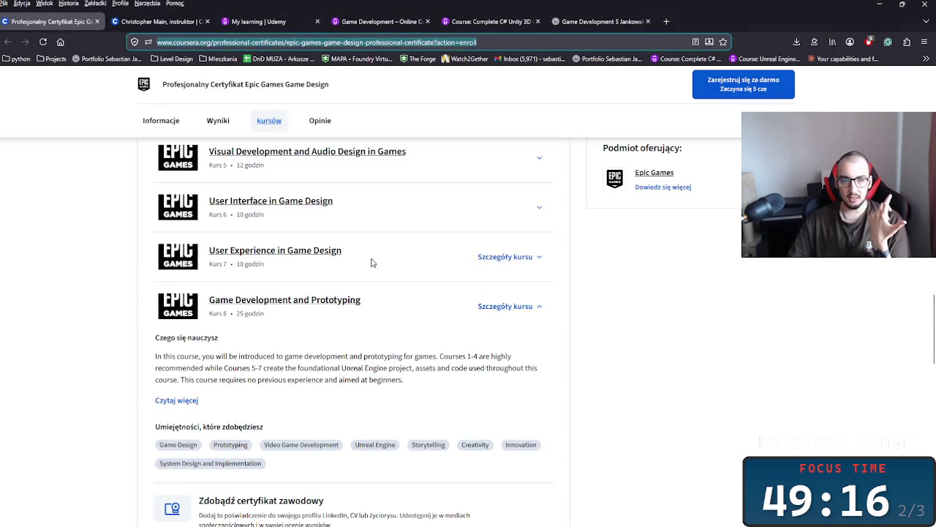
pyautogui.moveTo(276, 356); pyautogui.dragTo(351, 381)
pyautogui.click(359, 385)
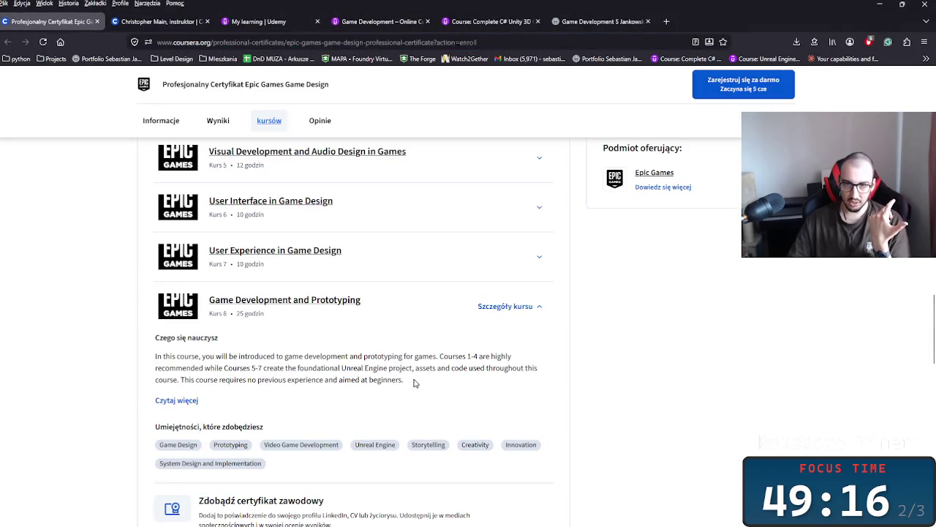
pyautogui.moveTo(414, 384); pyautogui.dragTo(239, 356)
pyautogui.click(313, 367)
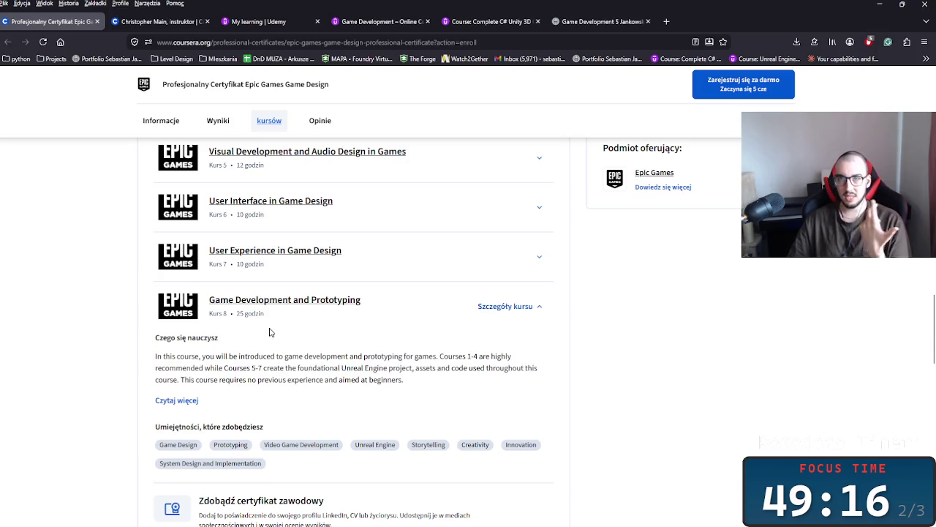
# Scroll down the certificate page and back, highlighting the end of the course description
pyautogui.scroll(-4, 334, 375)
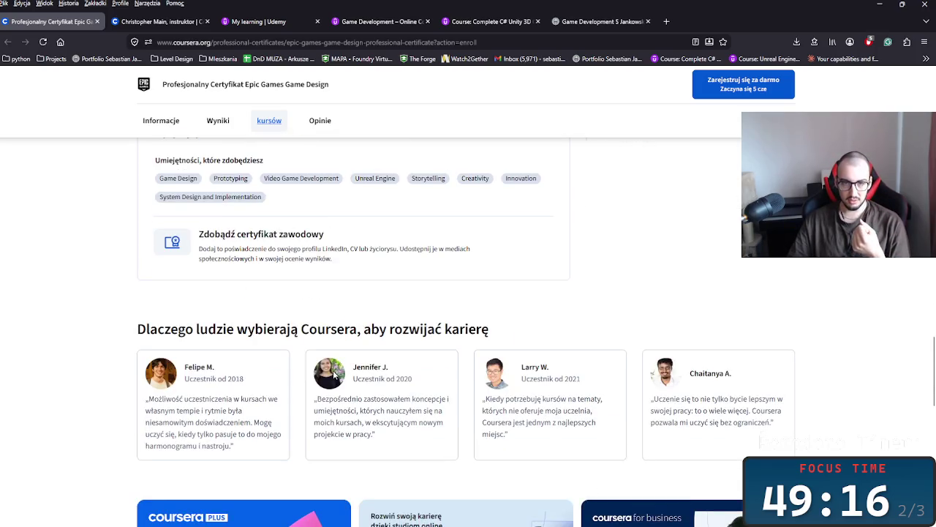
pyautogui.scroll(4, 335, 374)
pyautogui.moveTo(426, 456)
pyautogui.mouseDown()
pyautogui.moveTo(212, 403)
pyautogui.moveTo(266, 434)
pyautogui.mouseUp()
pyautogui.click(266, 434)
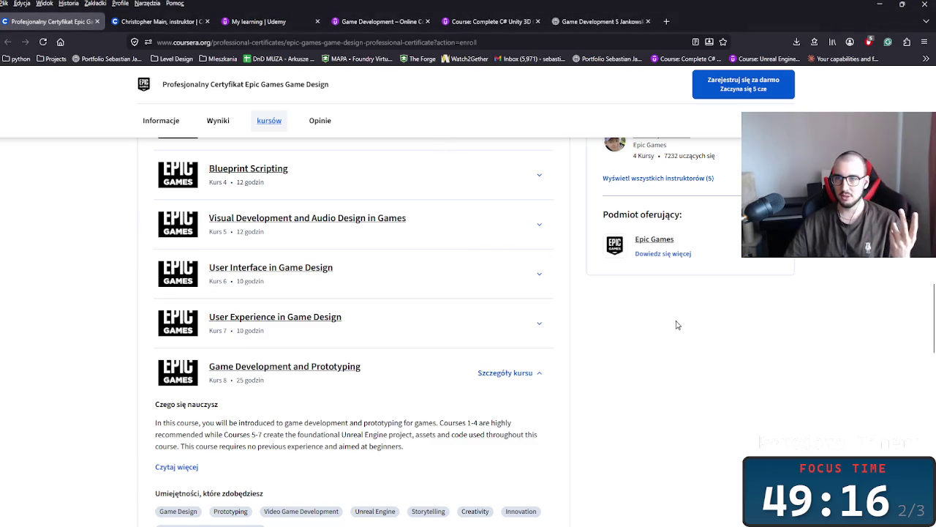
pyautogui.scroll(15, 677, 324)
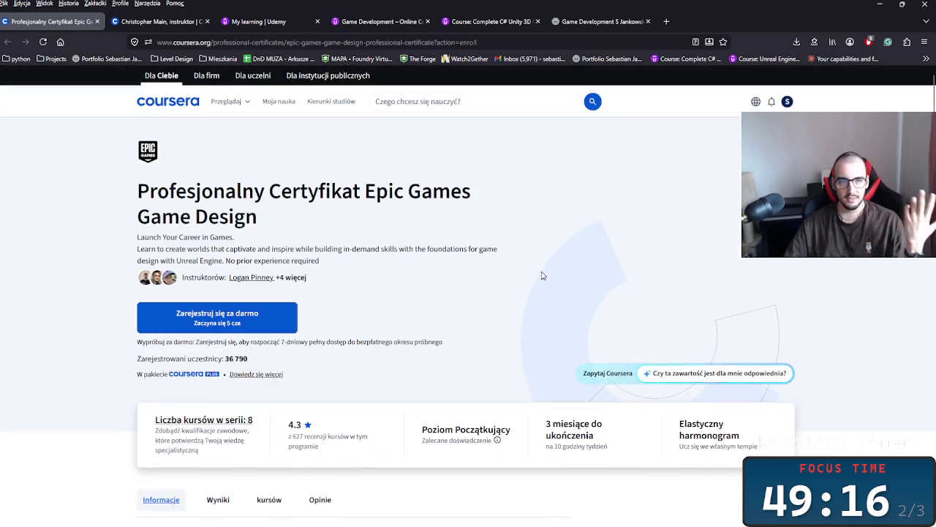
# Scroll to the course list and highlight the Introduction to Game Design title
pyautogui.scroll(-15, 543, 276)
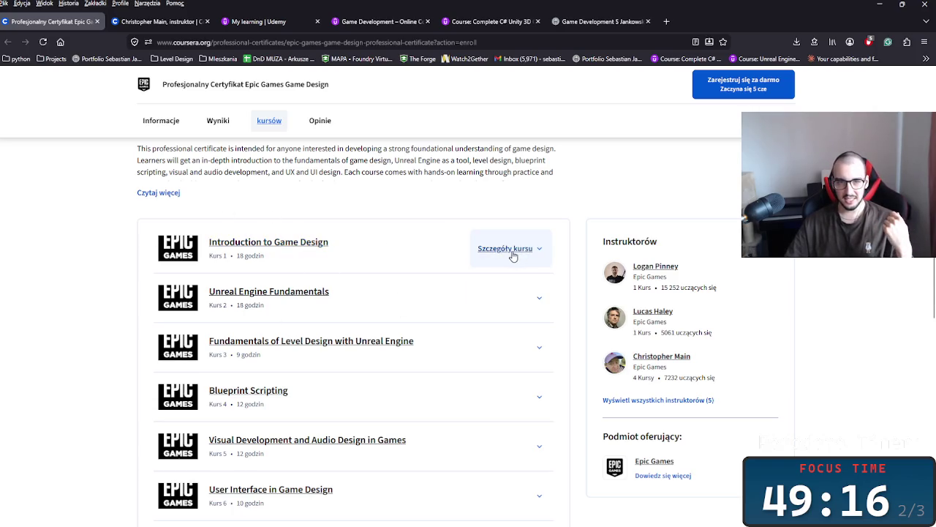
pyautogui.moveTo(423, 255); pyautogui.dragTo(210, 242)
pyautogui.click(382, 238)
pyautogui.moveTo(370, 245); pyautogui.dragTo(218, 244)
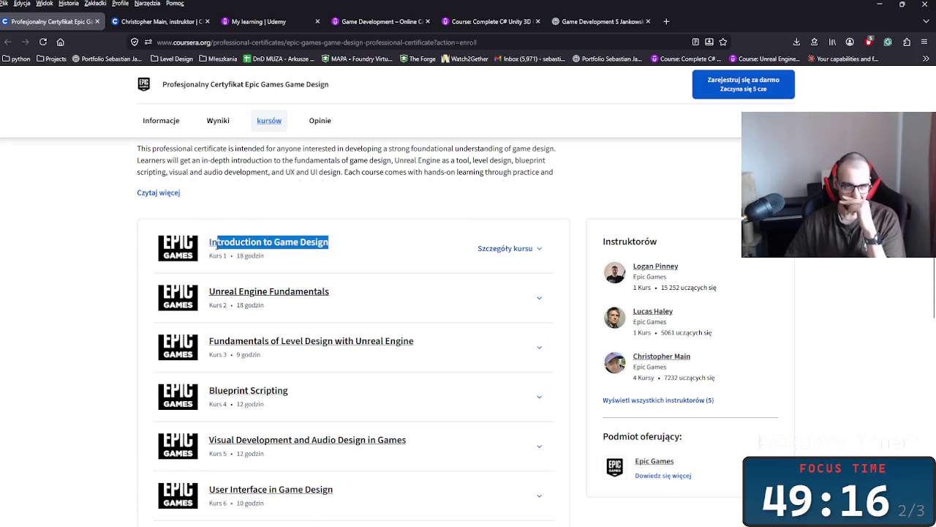
pyautogui.click(390, 228)
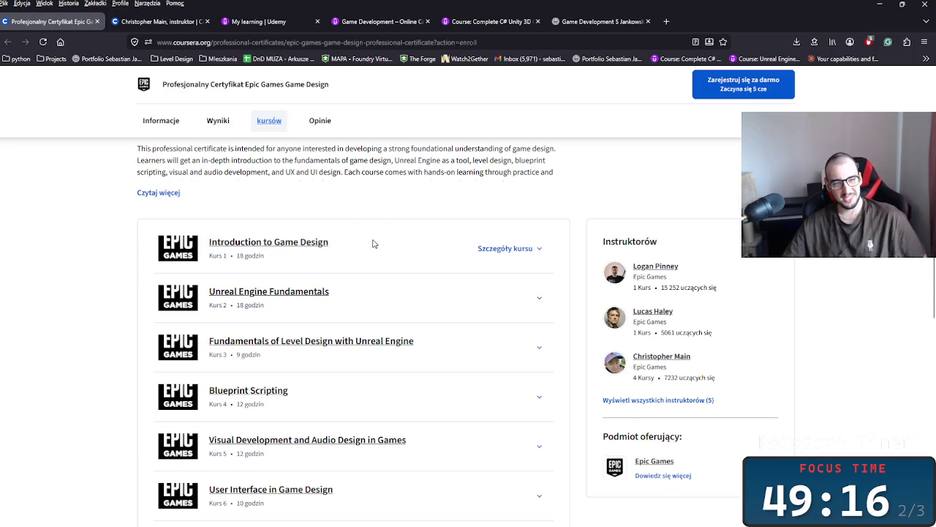
# Expand Introduction to Game Design details and its full description, highlighting the intended-learners sentence
pyautogui.click(503, 253)
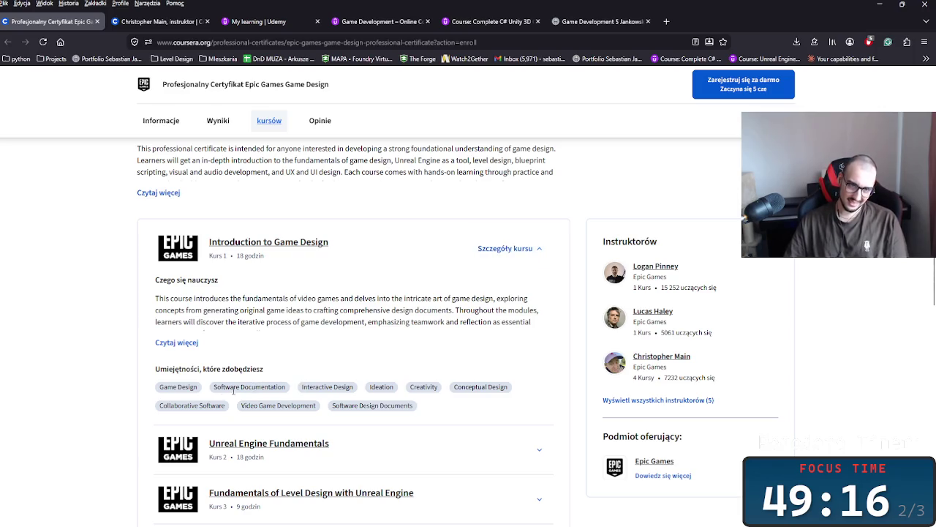
pyautogui.moveTo(190, 404)
pyautogui.mouseDown()
pyautogui.moveTo(220, 386)
pyautogui.moveTo(191, 404)
pyautogui.mouseUp()
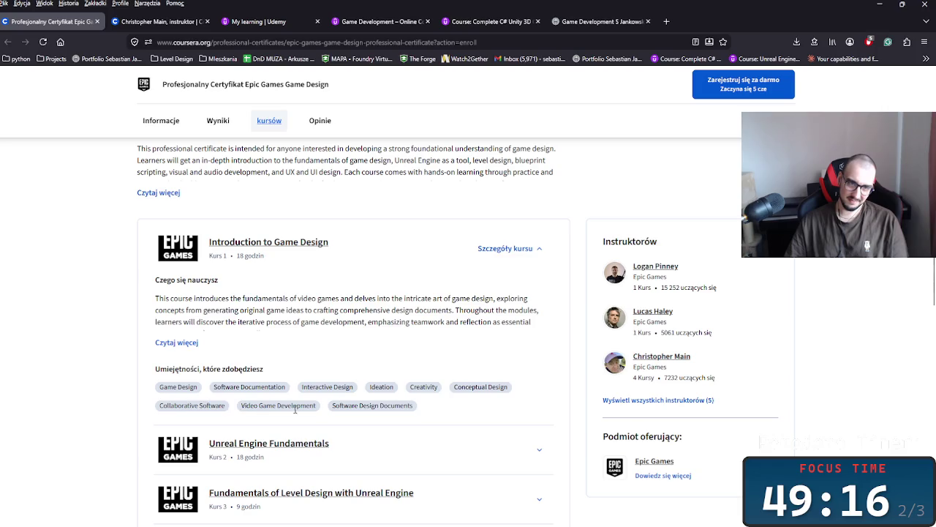
pyautogui.click(193, 343)
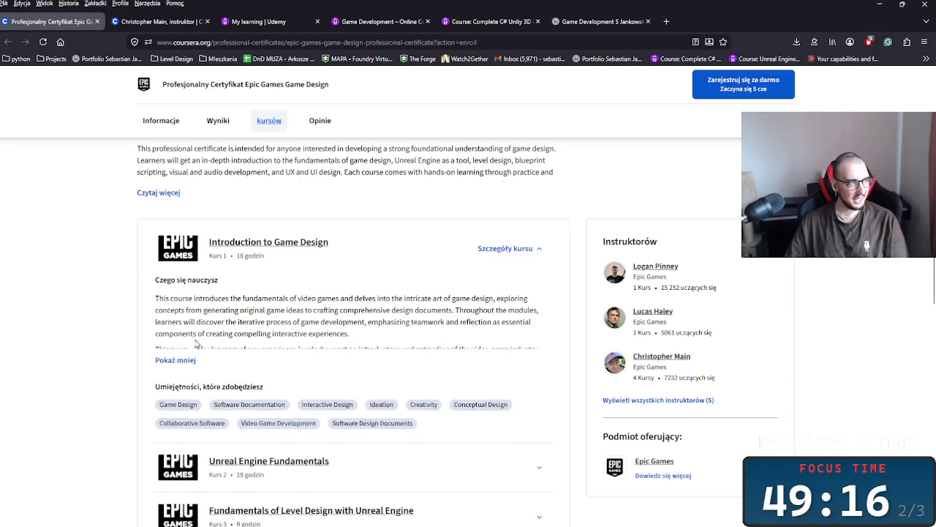
pyautogui.moveTo(293, 349); pyautogui.dragTo(539, 350)
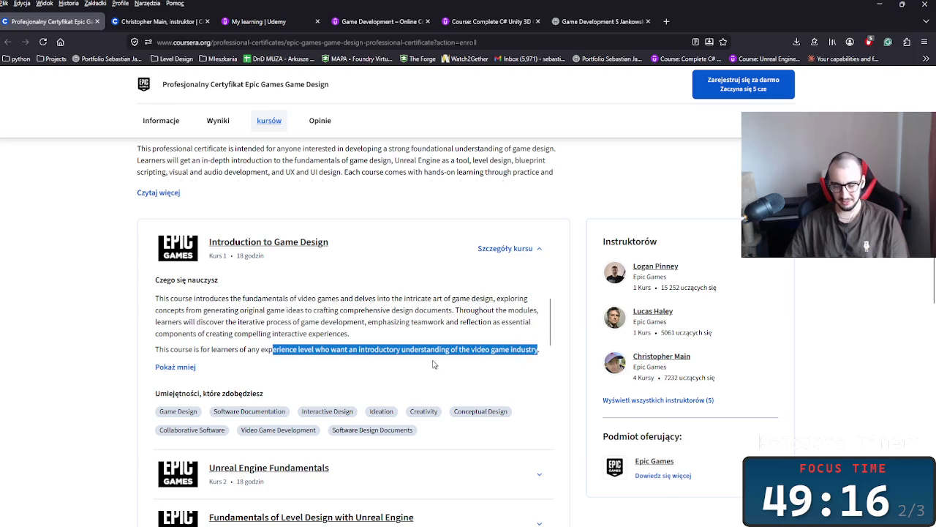
pyautogui.click(418, 348)
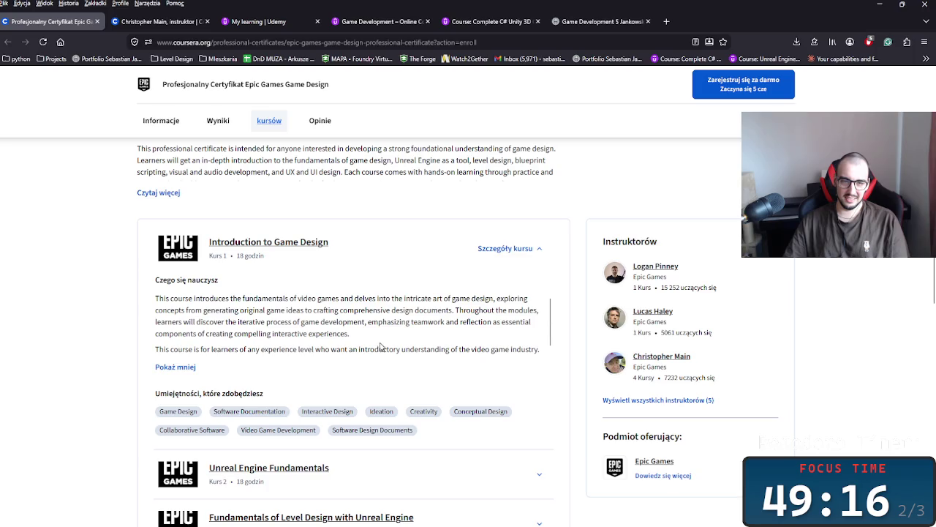
# Expand the Unreal Engine Fundamentals course details and its full description
pyautogui.scroll(-1, 380, 347)
pyautogui.click(523, 478)
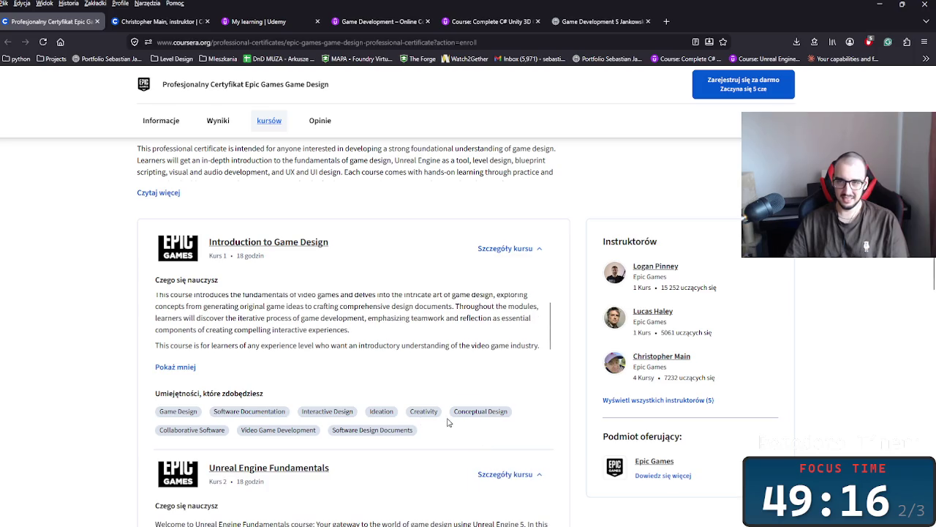
pyautogui.scroll(-3, 439, 417)
pyautogui.click(188, 366)
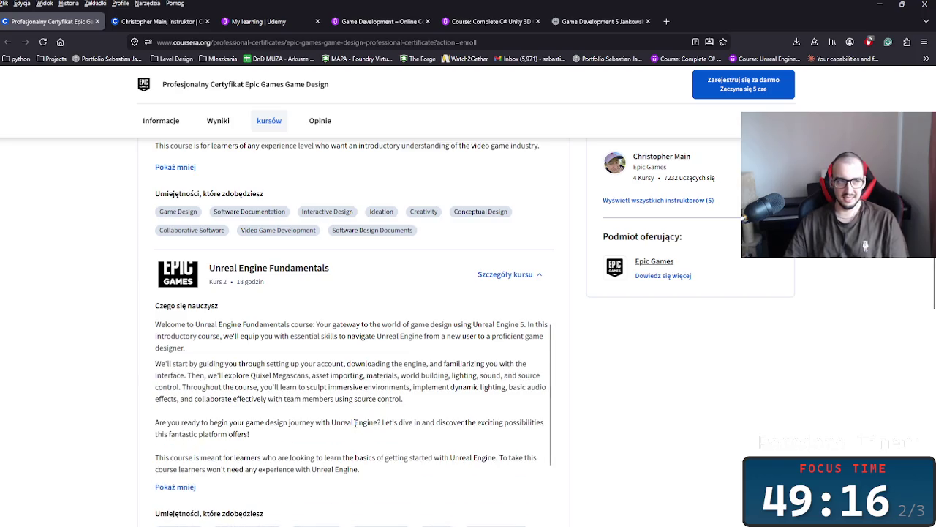
pyautogui.middleClick(689, 400)
pyautogui.middleClick(851, 299)
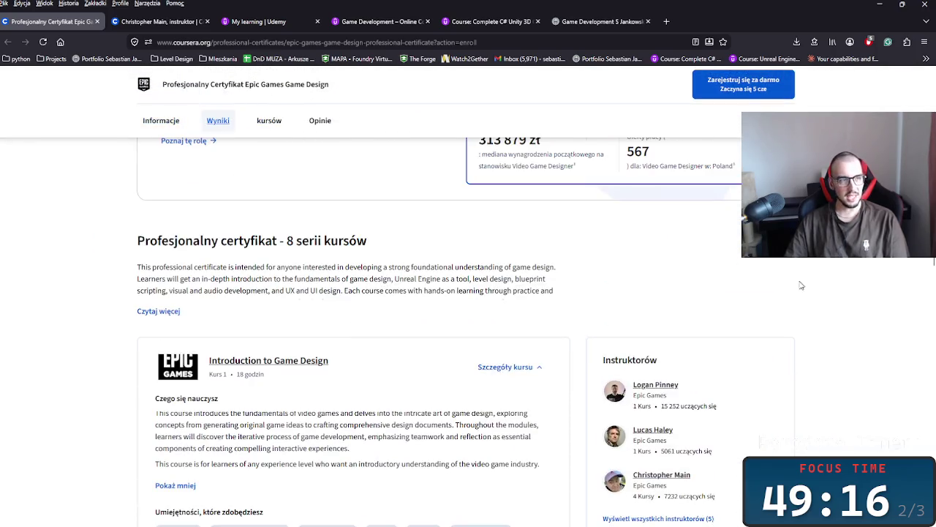
# Scroll down through the rest of the certificate's course list
pyautogui.scroll(3, 798, 302)
pyautogui.middleClick(842, 369)
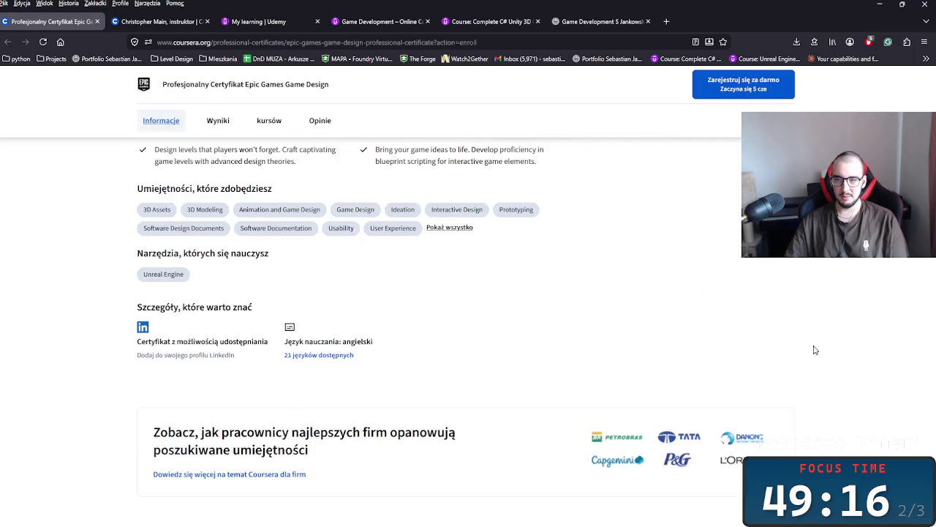
pyautogui.scroll(-2, 789, 307)
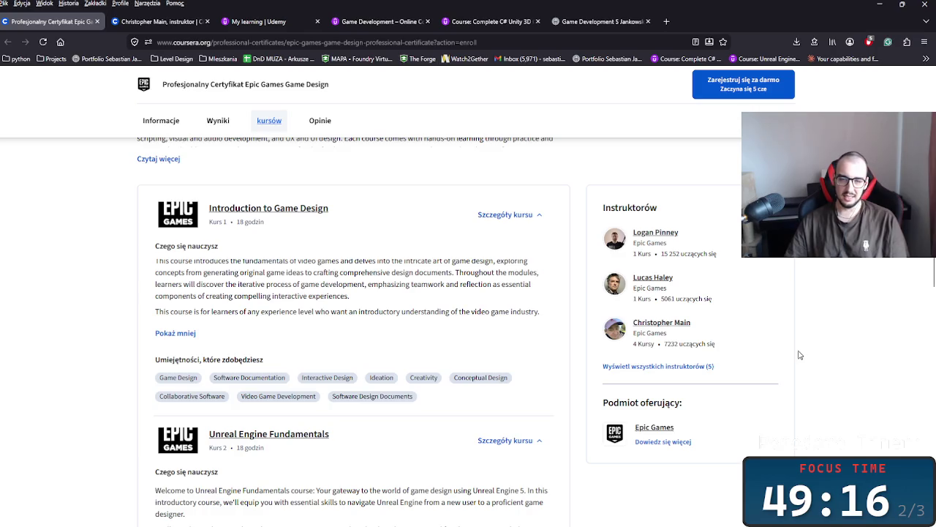
pyautogui.scroll(-2, 799, 355)
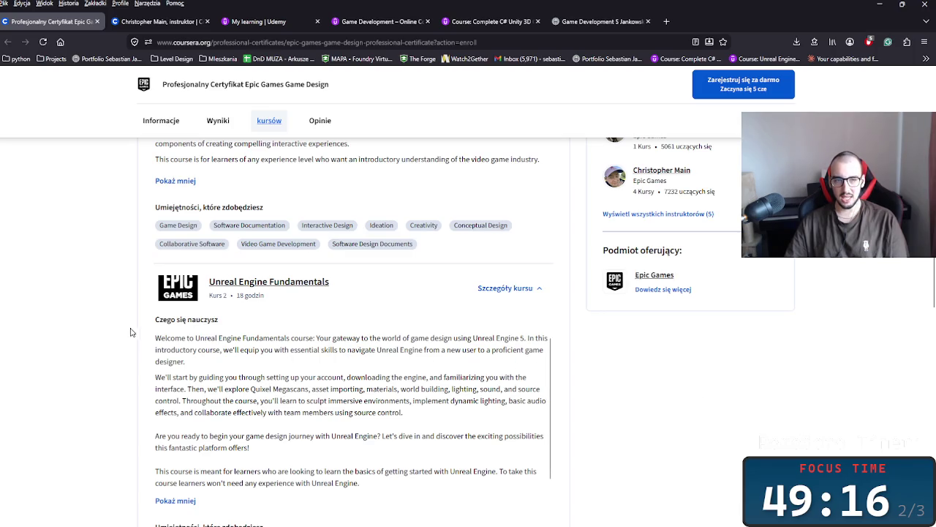
pyautogui.scroll(-3, 145, 399)
pyautogui.scroll(-4, 94, 329)
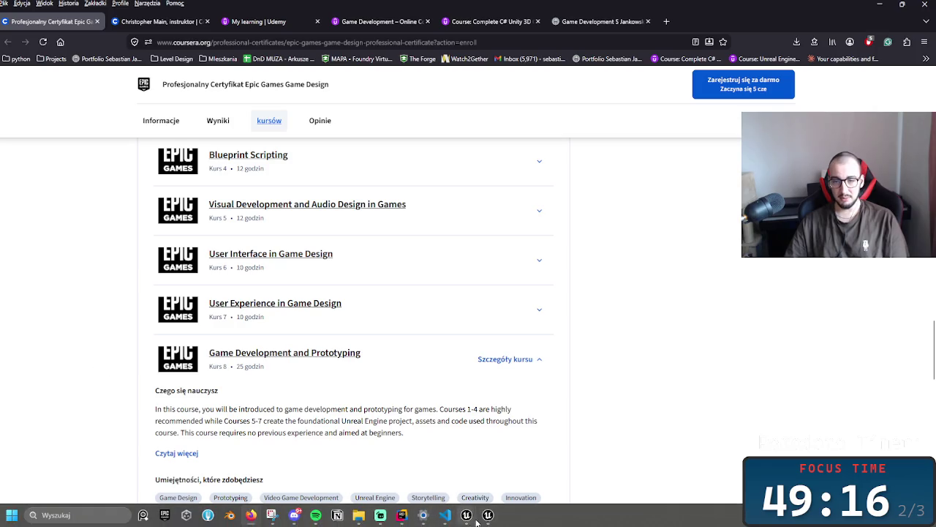
# Close the Live Coding log and BP_GunBase editor, then select the orange actor near the flag
pyautogui.click(487, 515)
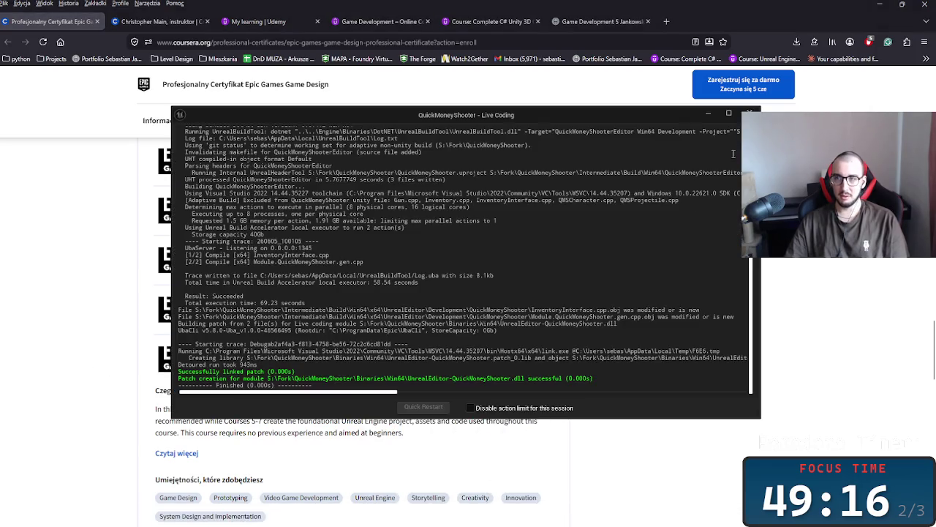
pyautogui.click(749, 112)
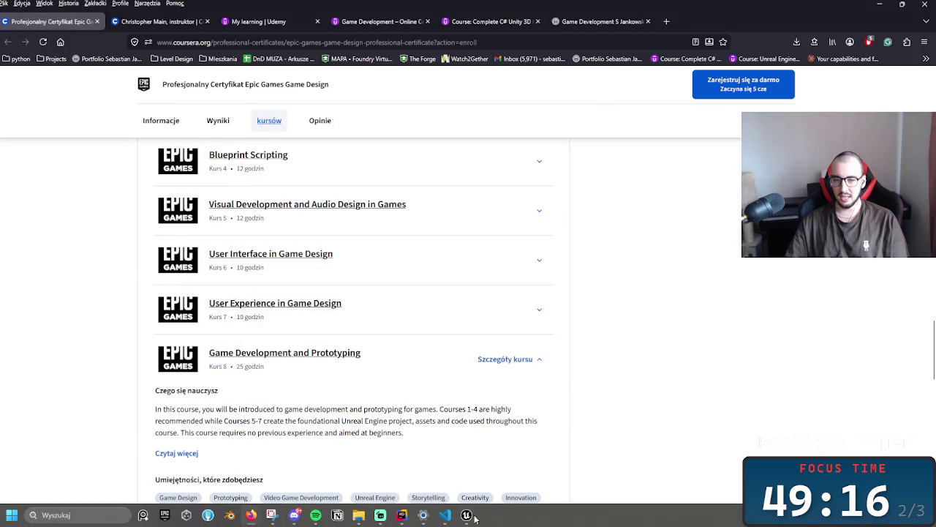
pyautogui.moveTo(468, 516)
pyautogui.click(518, 451)
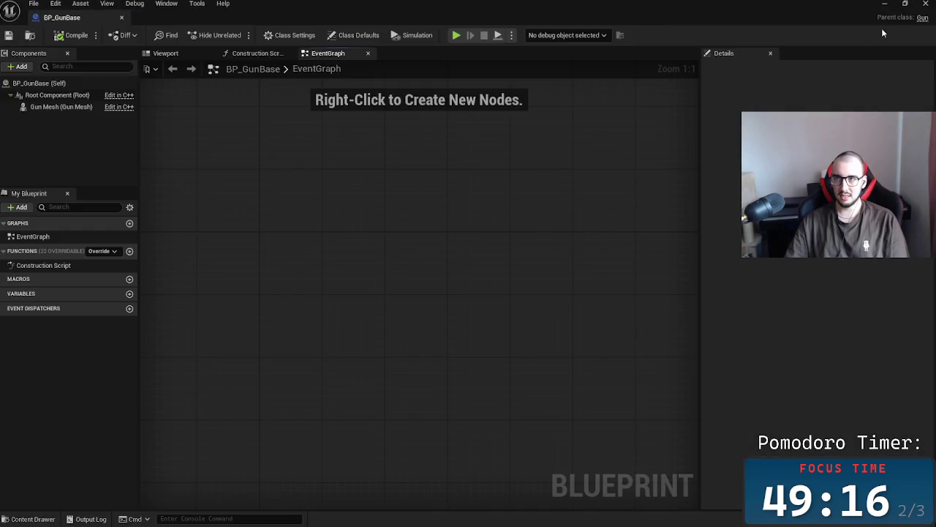
pyautogui.click(884, 3)
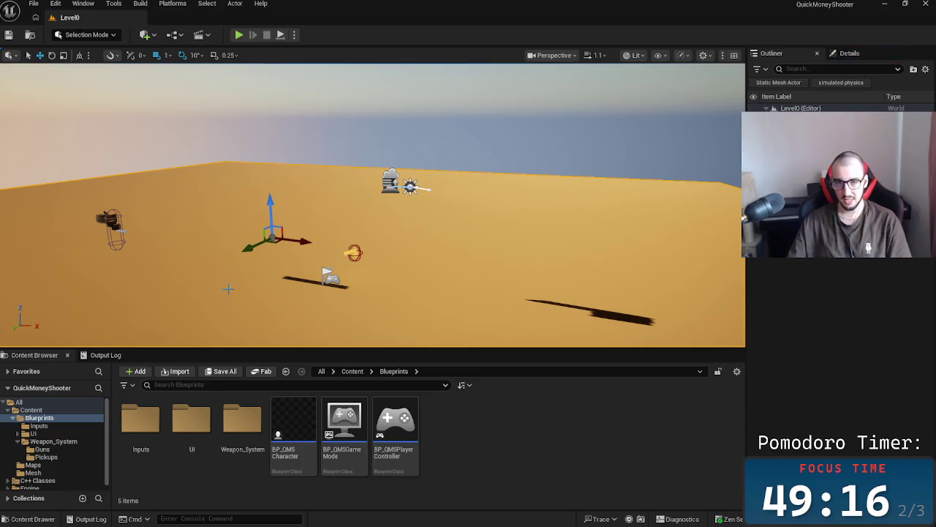
pyautogui.moveTo(387, 414)
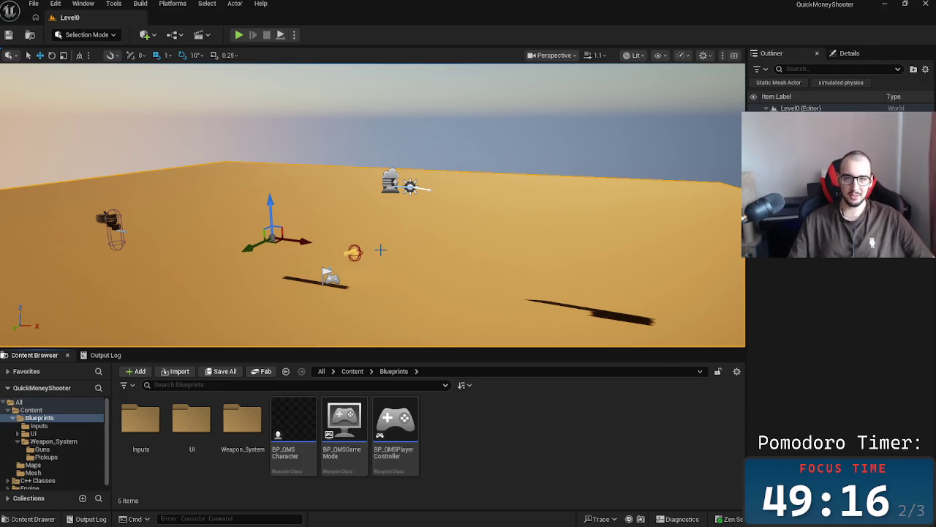
pyautogui.click(354, 252)
# Focus the selected actor, drag BP_DefaultGun from Weapon_System/Guns into the level, and raise it
pyautogui.press('f')
pyautogui.moveTo(351, 219)
pyautogui.mouseDown()
pyautogui.moveTo(410, 146)
pyautogui.moveTo(394, 205)
pyautogui.mouseUp()
pyautogui.doubleClick(242, 420)
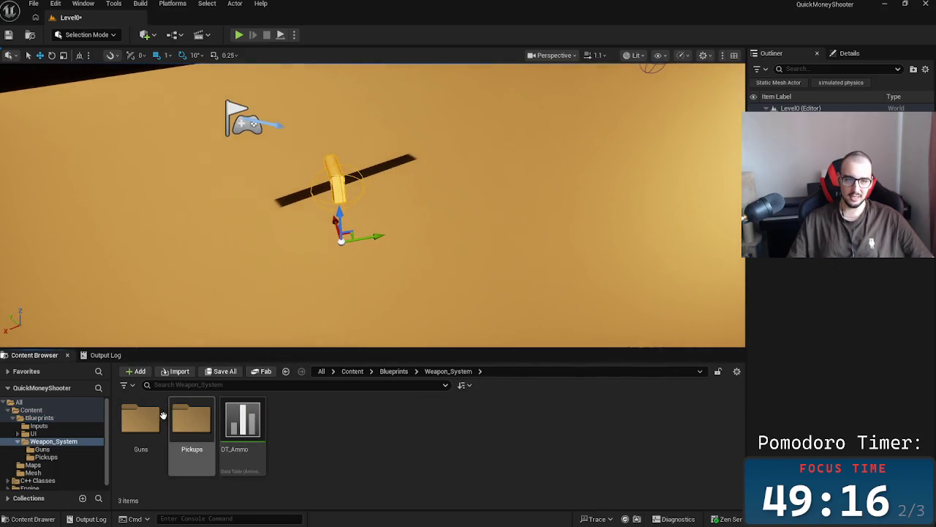
pyautogui.doubleClick(143, 420)
pyautogui.moveTo(166, 426)
pyautogui.mouseDown()
pyautogui.moveTo(208, 241)
pyautogui.moveTo(235, 234)
pyautogui.moveTo(263, 245)
pyautogui.mouseUp()
pyautogui.moveTo(452, 213); pyautogui.dragTo(457, 150)
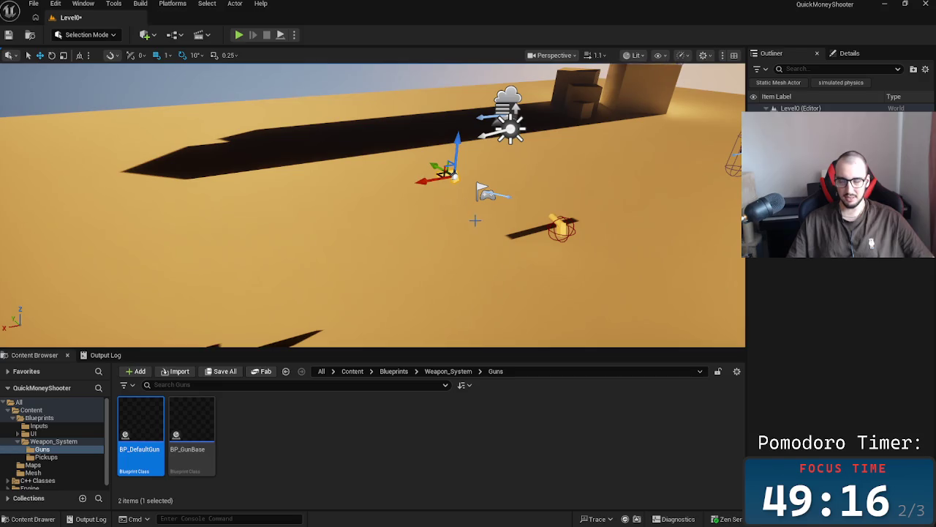
pyautogui.moveTo(448, 271)
pyautogui.mouseDown()
pyautogui.moveTo(397, 328)
pyautogui.moveTo(352, 344)
pyautogui.mouseUp()
# Place a BP_PickupBase from the Pickups folder into Level0 and position it
pyautogui.click(447, 371)
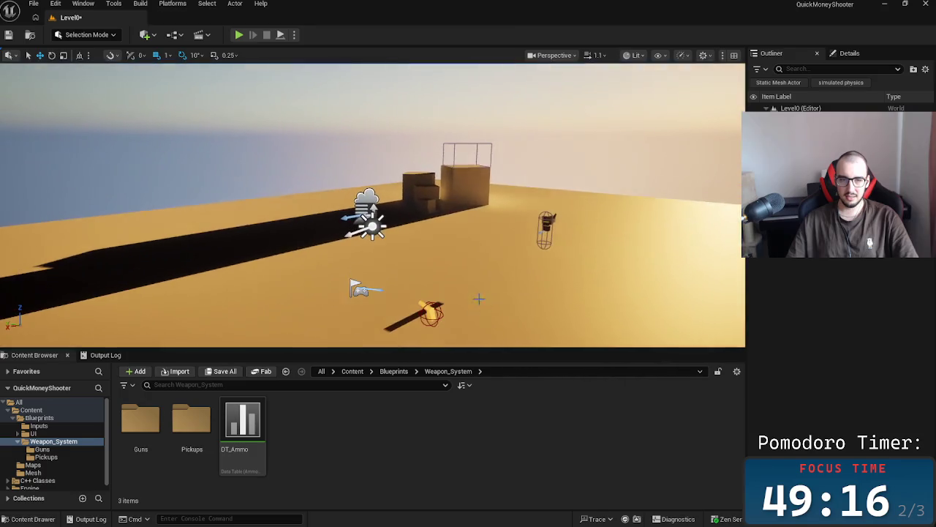
pyautogui.click(192, 428)
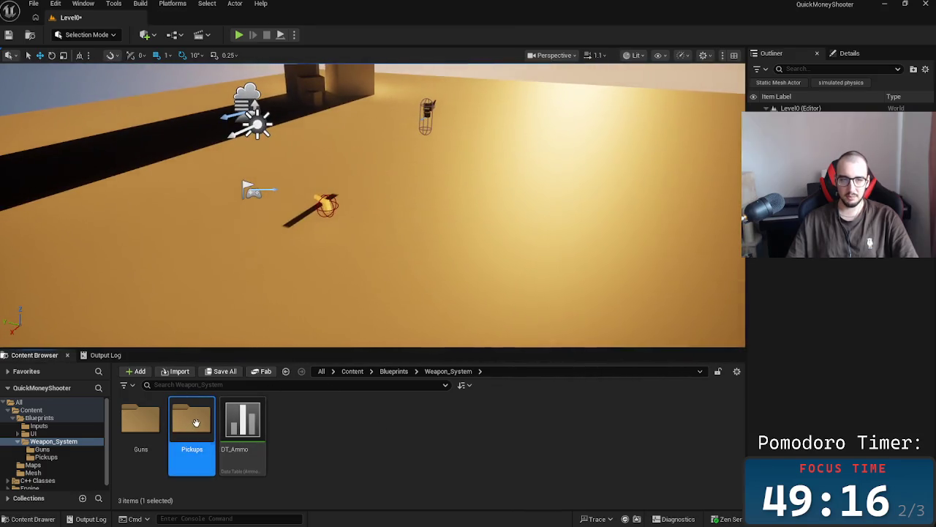
pyautogui.doubleClick(191, 420)
pyautogui.moveTo(141, 421); pyautogui.dragTo(417, 224)
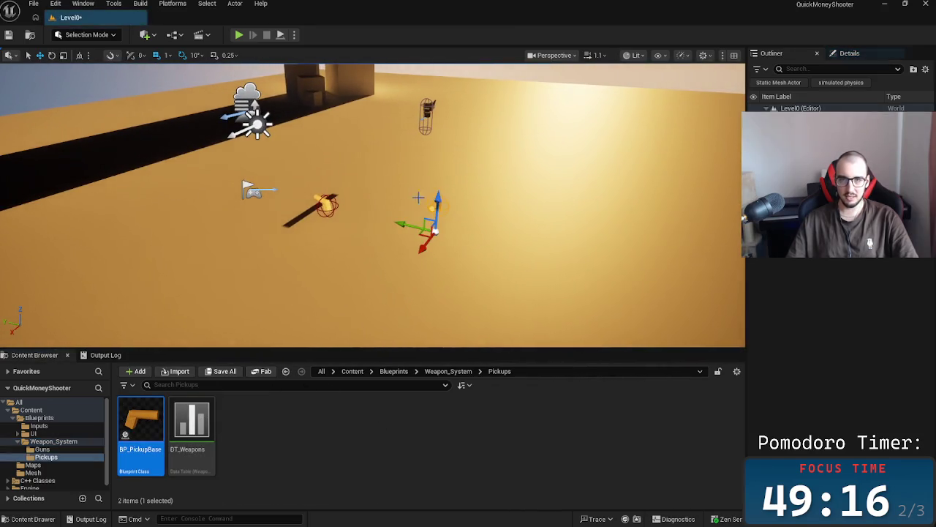
pyautogui.moveTo(554, 247)
pyautogui.mouseDown()
pyautogui.moveTo(554, 220)
pyautogui.moveTo(483, 217)
pyautogui.mouseUp()
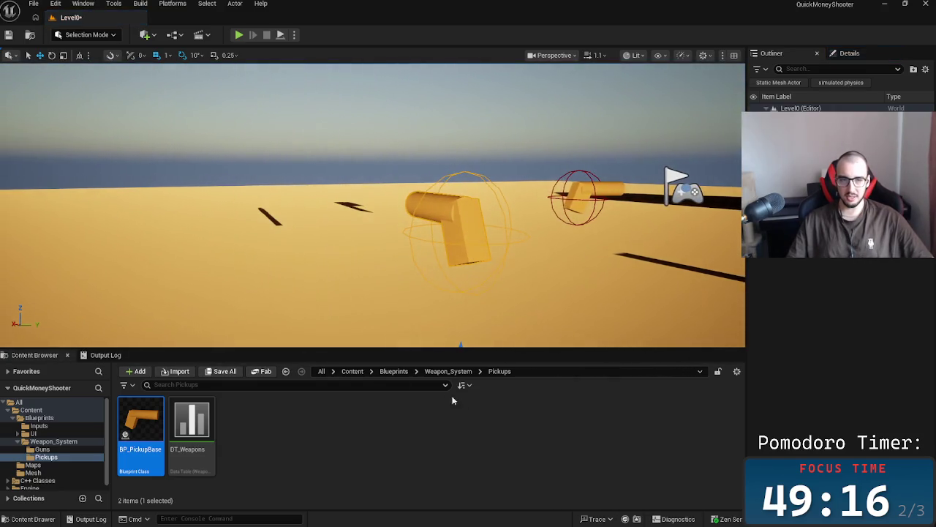
# Review the placed pickup's properties, with its weapon type using row Gun1
pyautogui.click(841, 54)
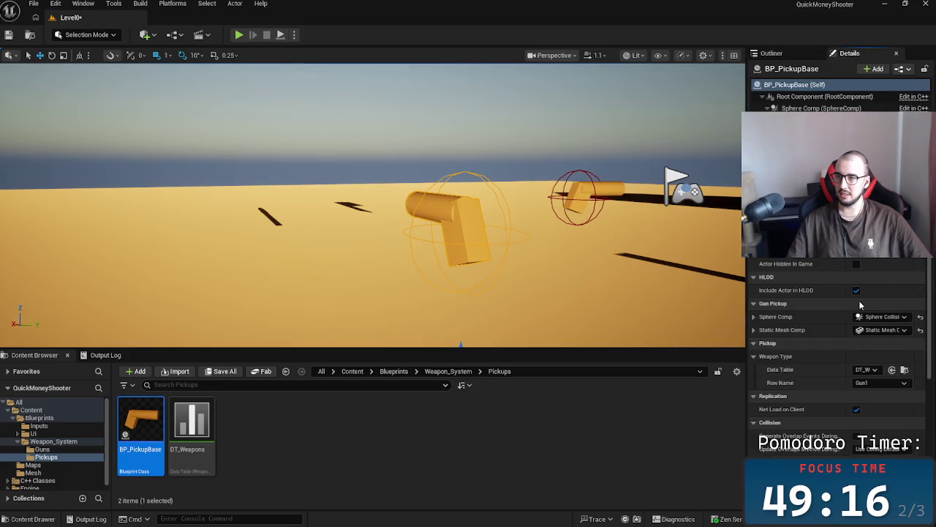
pyautogui.scroll(-1, 850, 325)
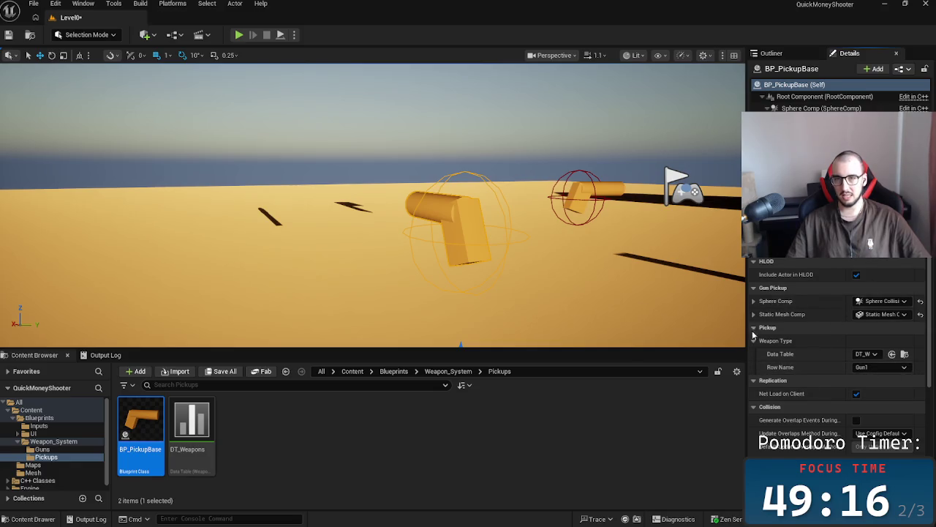
pyautogui.hotkey('alt', 'Tab')
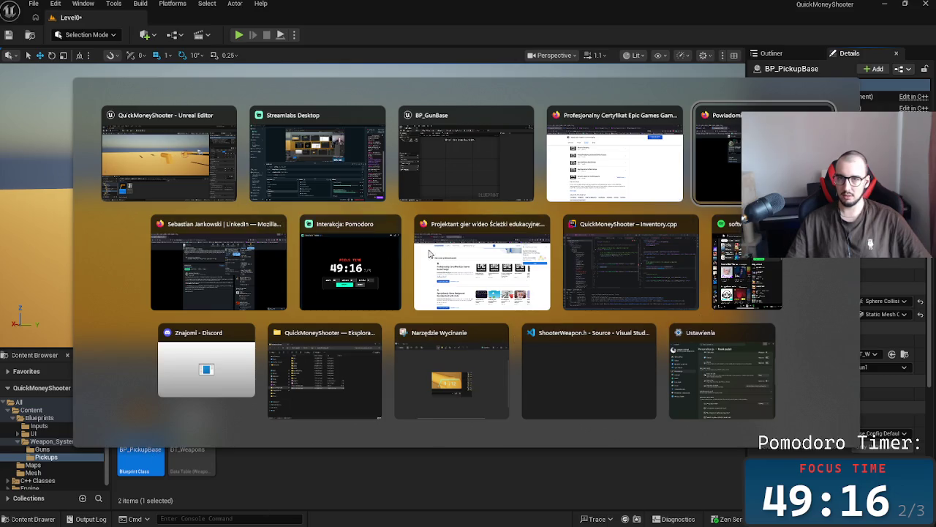
# In Rider, select and review the FAmmoTableRow struct and UInventory declarations in Inventory.h, then minimize
pyautogui.click(631, 264)
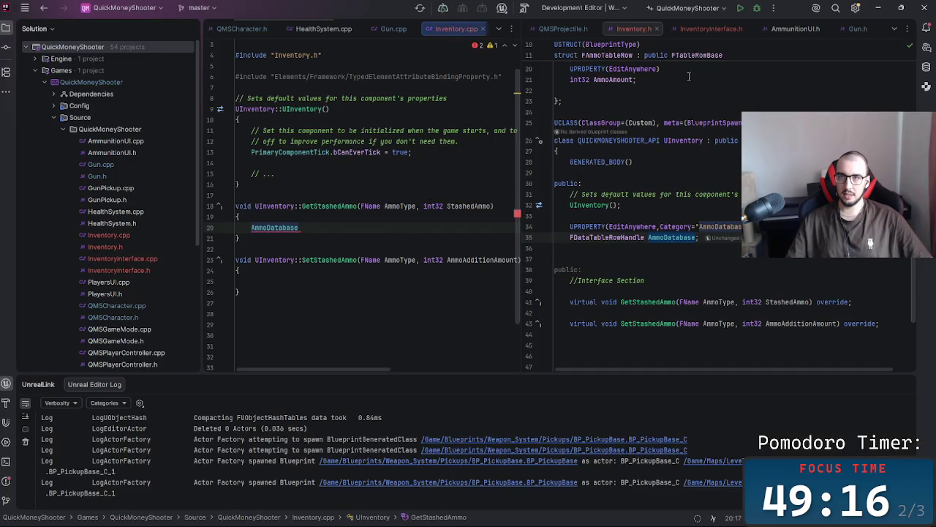
pyautogui.click(634, 29)
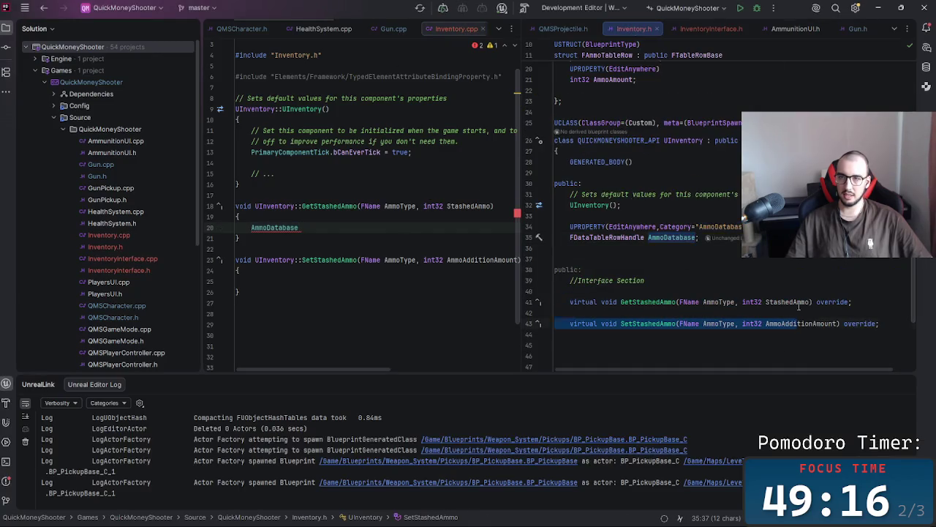
pyautogui.moveTo(797, 335); pyautogui.dragTo(627, 152)
pyautogui.hotkey('ctrl', 'w')
pyautogui.hotkey('ctrl', 'w')
pyautogui.hotkey('ctrl', 'w')
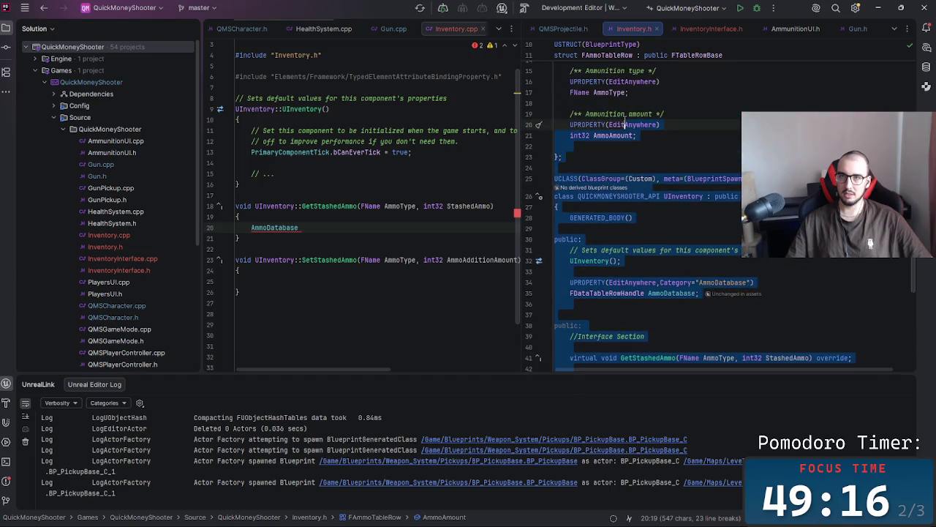
pyautogui.click(726, 145)
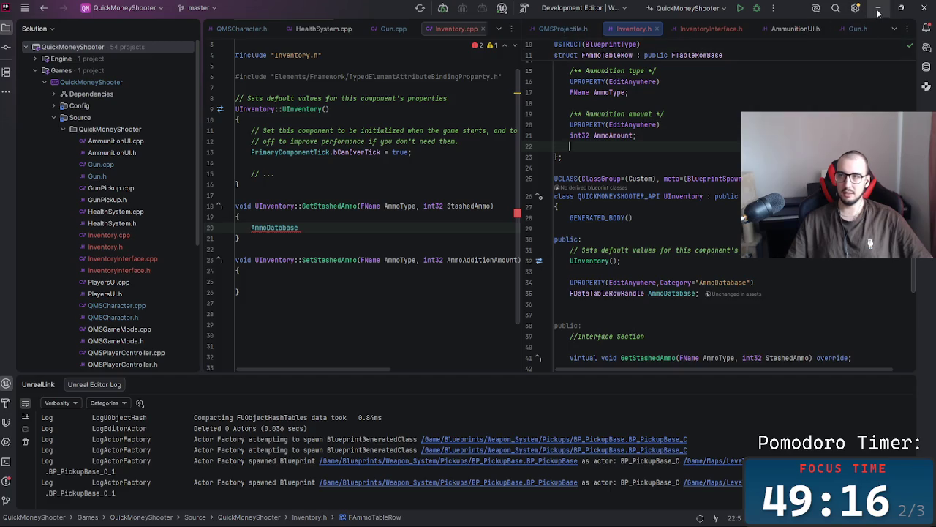
pyautogui.click(878, 8)
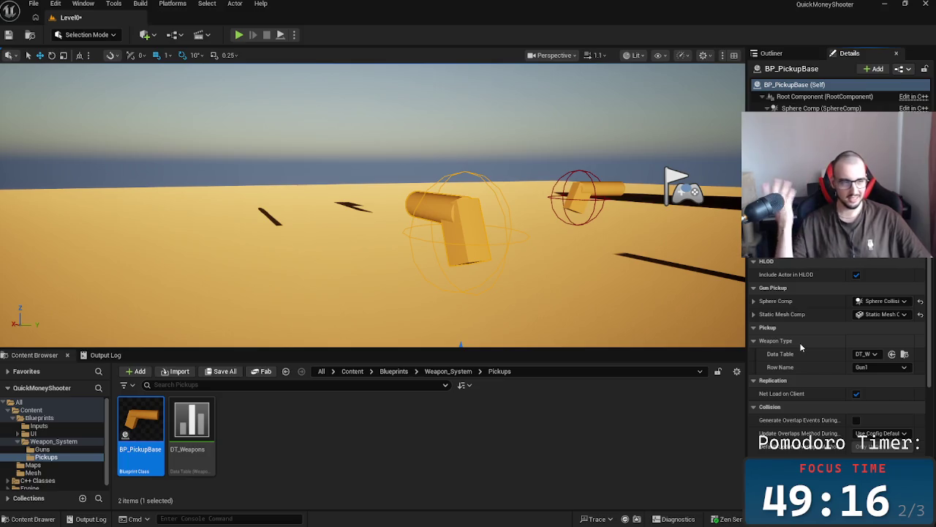
# Fly around the level, select the PainCausingVolume, then the floor Cube to view its Details
pyautogui.moveTo(359, 218); pyautogui.dragTo(359, 218)
pyautogui.click(360, 218)
pyautogui.moveTo(482, 194); pyautogui.dragTo(492, 211)
pyautogui.click(491, 211)
pyautogui.moveTo(362, 210); pyautogui.dragTo(363, 210)
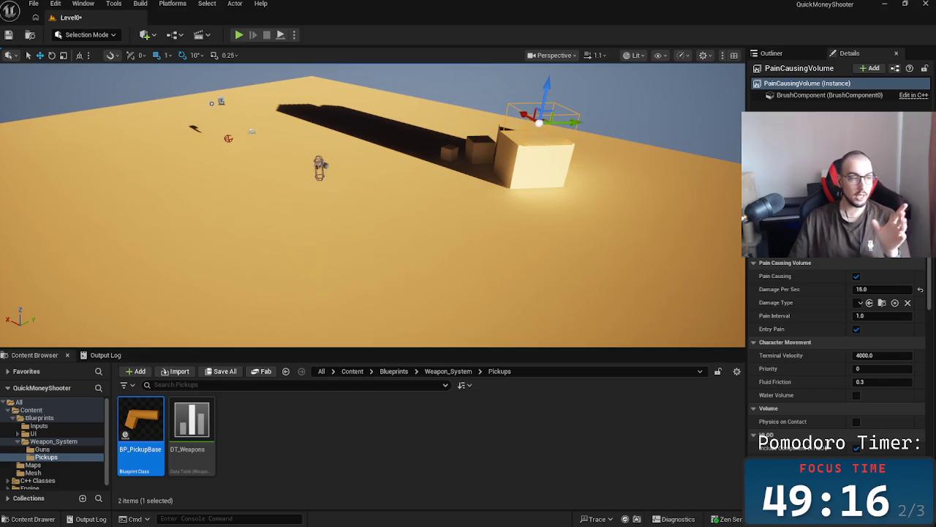
pyautogui.click(289, 240)
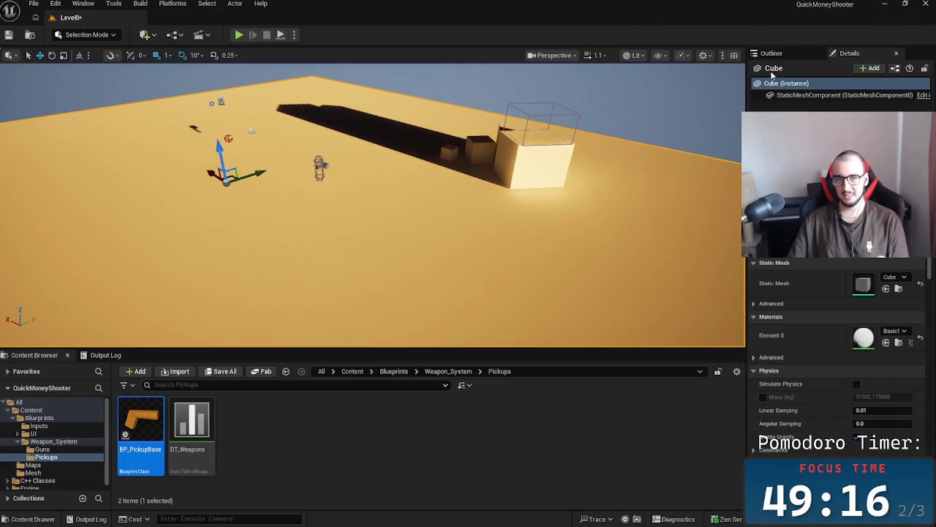
pyautogui.click(885, 8)
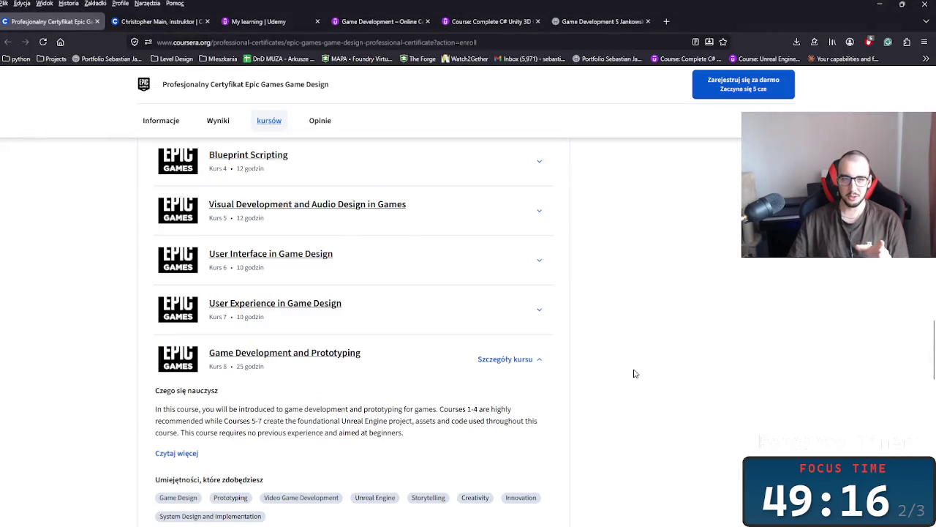
# Scroll through the Visual Development and Audio Design in Games course page, then go back to the certificate page
pyautogui.scroll(-1, 633, 372)
pyautogui.scroll(4, 366, 330)
pyautogui.click(283, 410)
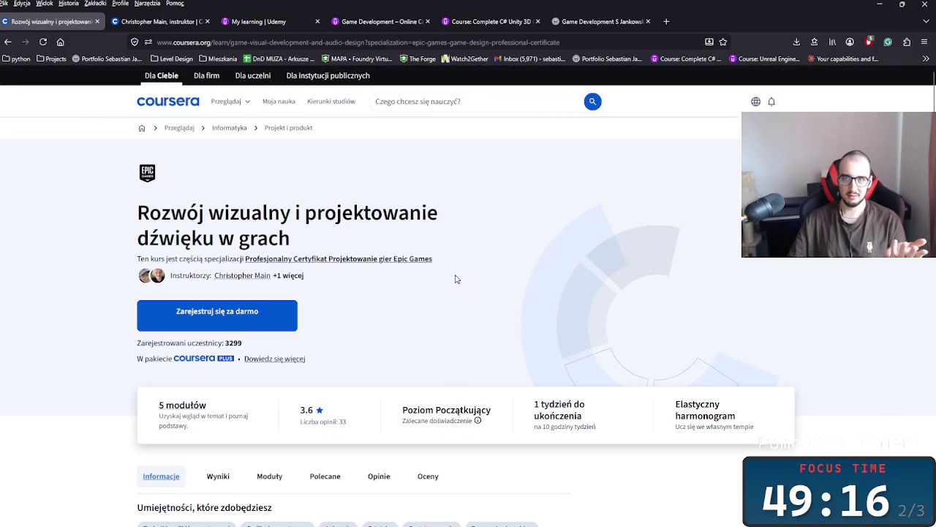
pyautogui.scroll(-9, 504, 443)
pyautogui.scroll(4, 420, 278)
pyautogui.scroll(2, 422, 231)
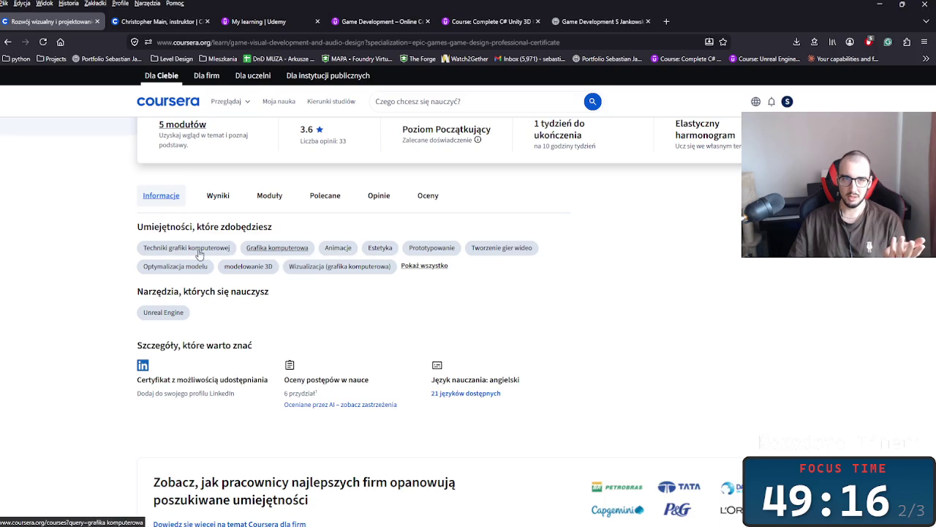
pyautogui.scroll(-5, 439, 343)
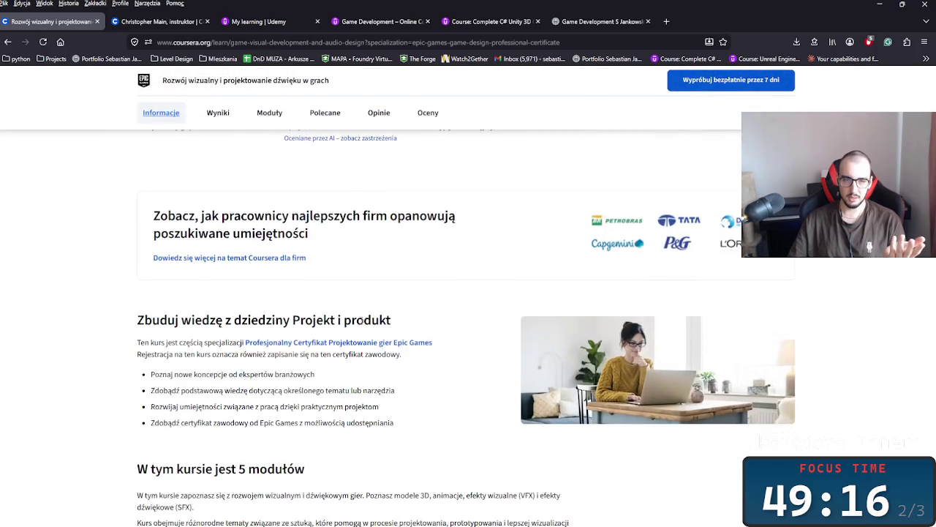
pyautogui.click(8, 42)
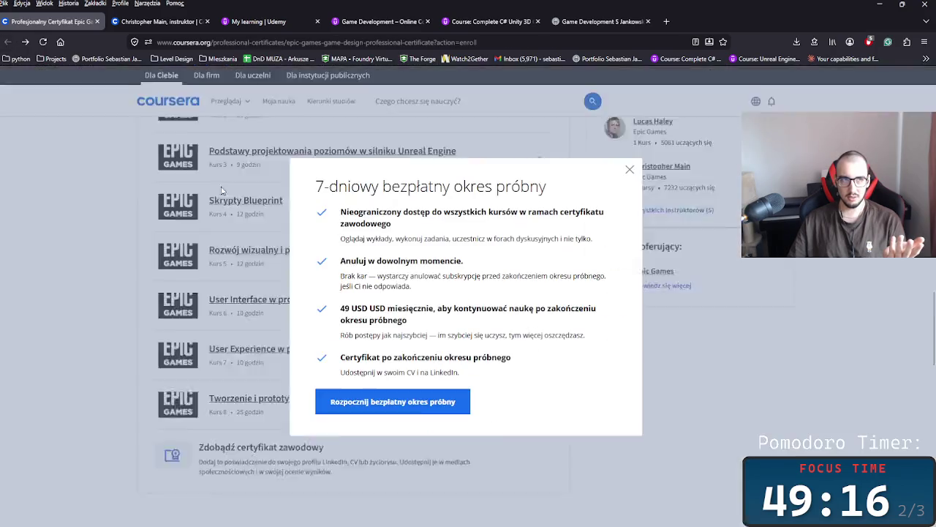
# Dismiss the 7-day free-trial offer and expand the Szczegóły kursu details of course 8
pyautogui.click(629, 166)
pyautogui.scroll(5, 495, 309)
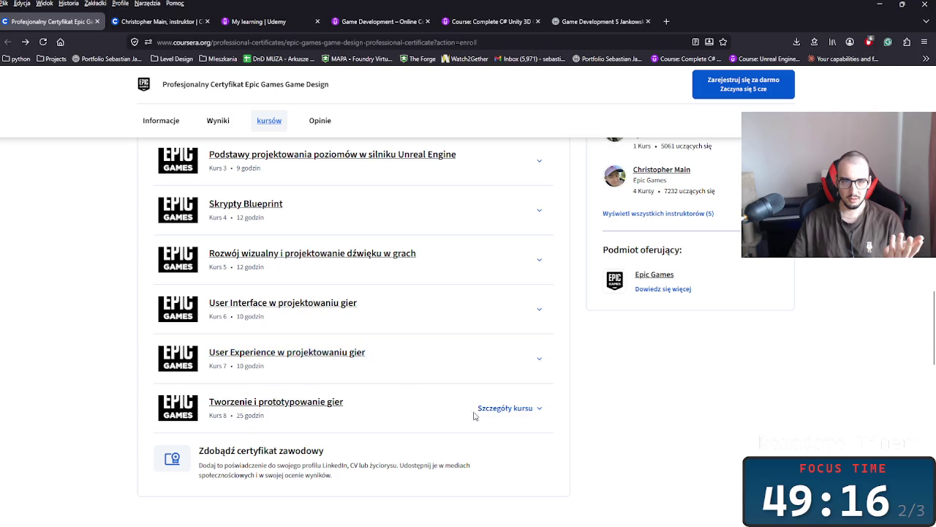
pyautogui.click(493, 416)
pyautogui.scroll(-2, 497, 428)
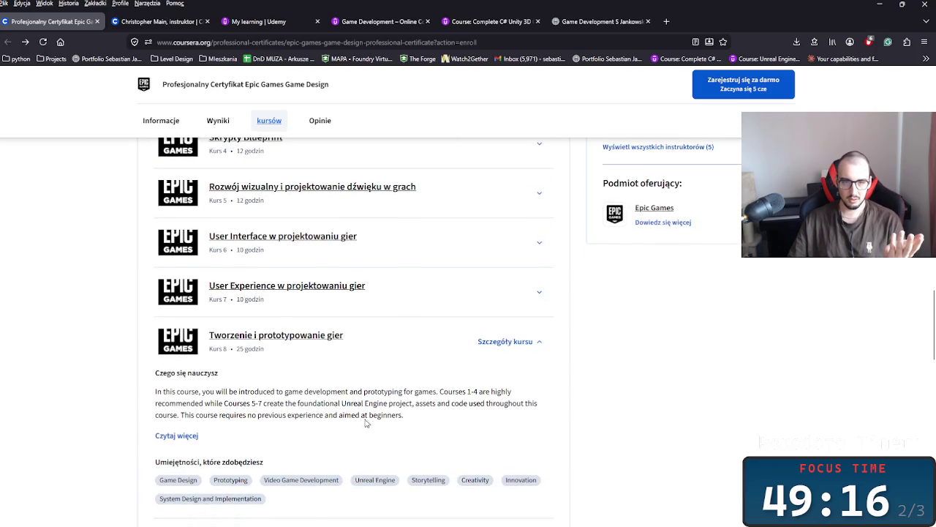
# Read the full Tworzenie i prototypowanie gier description via Czytaj więcej
pyautogui.click(182, 436)
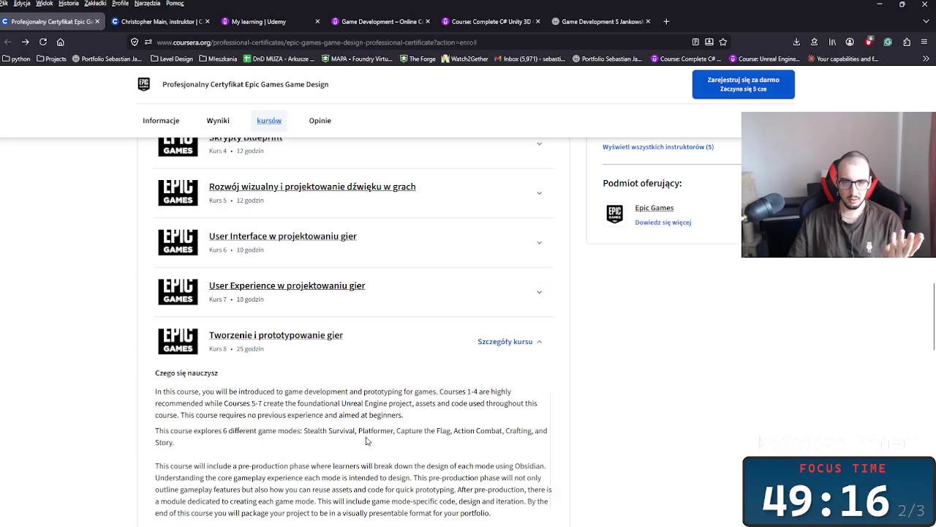
pyautogui.scroll(-5, 586, 454)
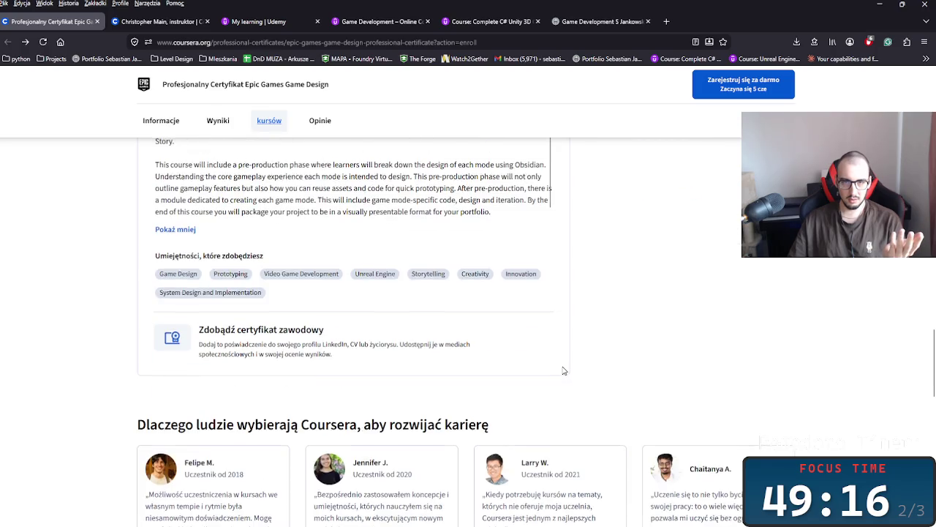
pyautogui.scroll(2, 564, 371)
pyautogui.scroll(1, 432, 301)
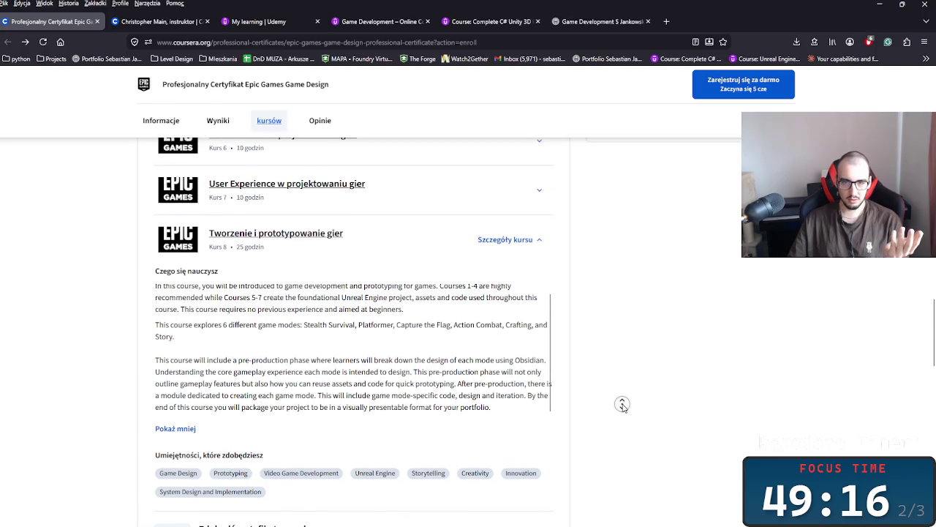
pyautogui.scroll(-1, 622, 409)
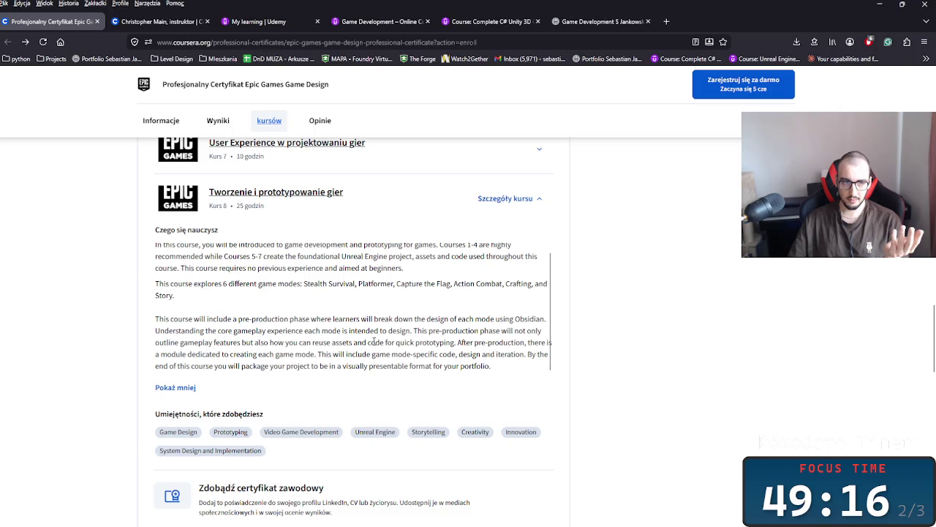
pyautogui.scroll(1, 408, 335)
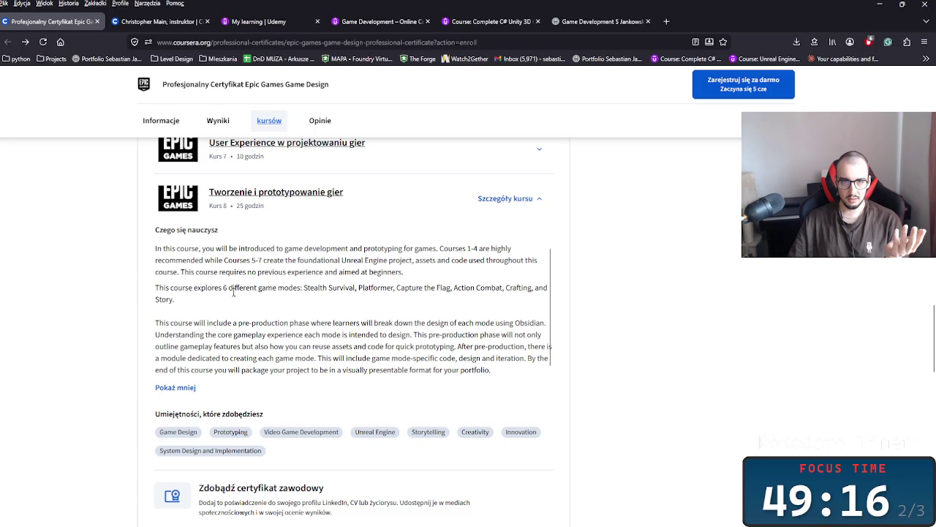
# Highlight the prototyping course's sentences on six game modes, pre-production, asset reuse and per-mode modules
pyautogui.moveTo(155, 289); pyautogui.dragTo(257, 301)
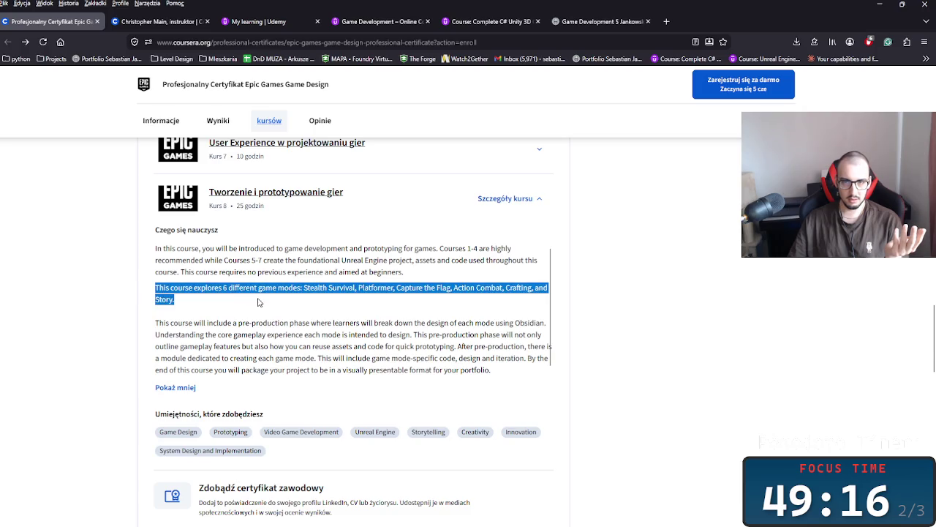
pyautogui.click(258, 301)
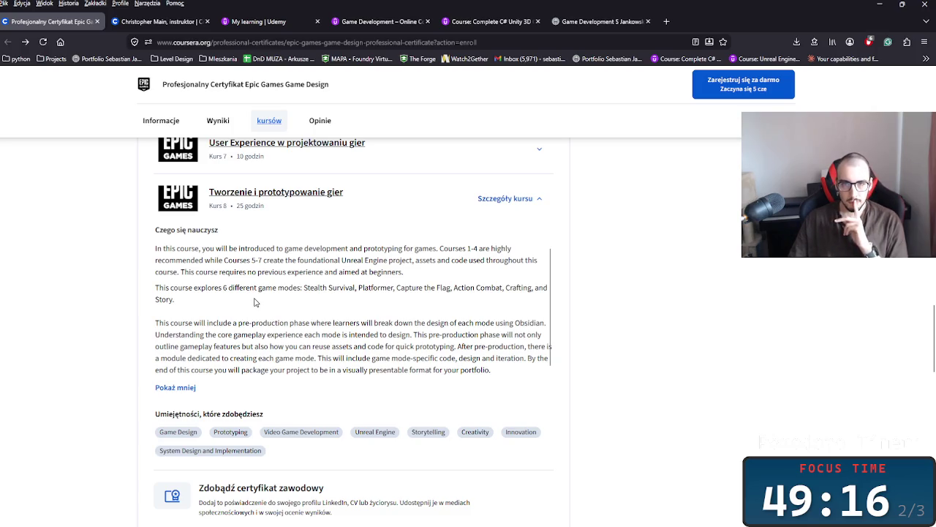
pyautogui.moveTo(307, 261)
pyautogui.mouseDown()
pyautogui.moveTo(515, 263)
pyautogui.moveTo(434, 271)
pyautogui.mouseUp()
pyautogui.click(417, 300)
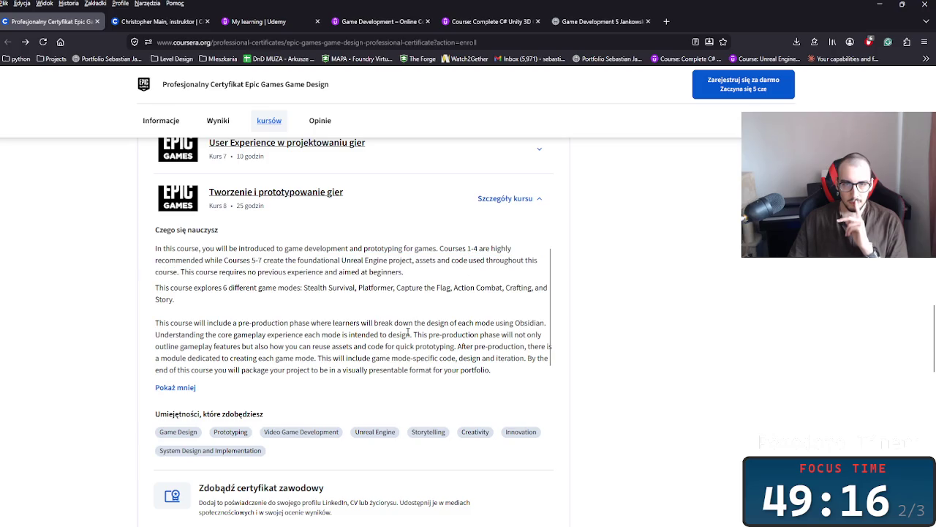
pyautogui.moveTo(263, 327); pyautogui.dragTo(417, 335)
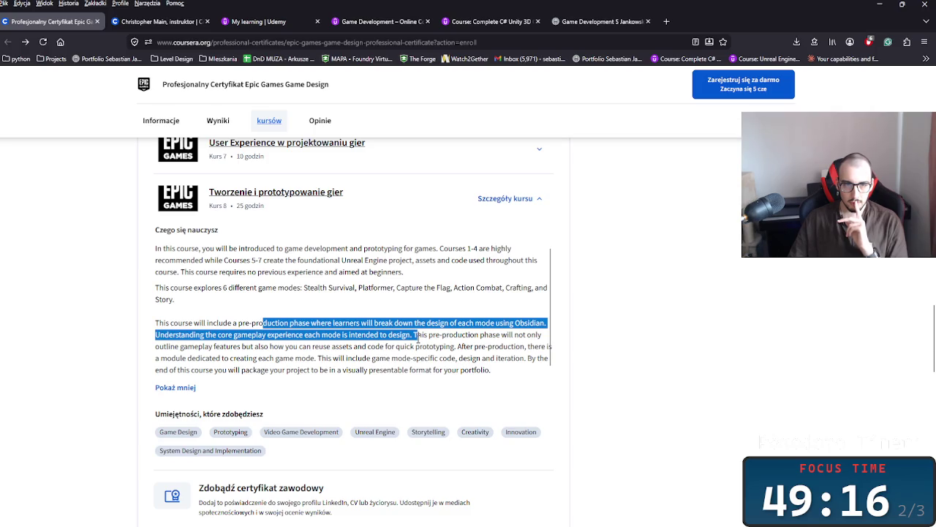
pyautogui.moveTo(417, 335); pyautogui.dragTo(406, 349)
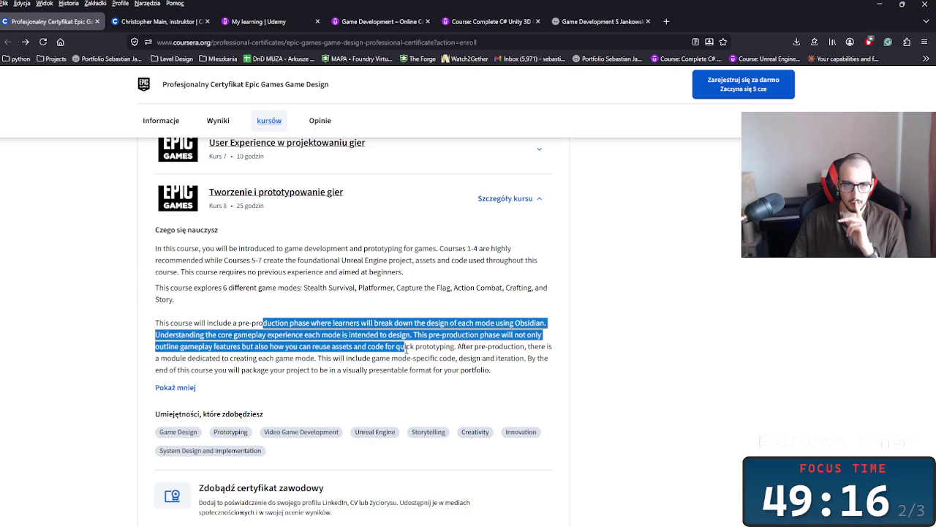
pyautogui.moveTo(321, 335)
pyautogui.mouseDown()
pyautogui.moveTo(549, 359)
pyautogui.moveTo(356, 348)
pyautogui.mouseUp()
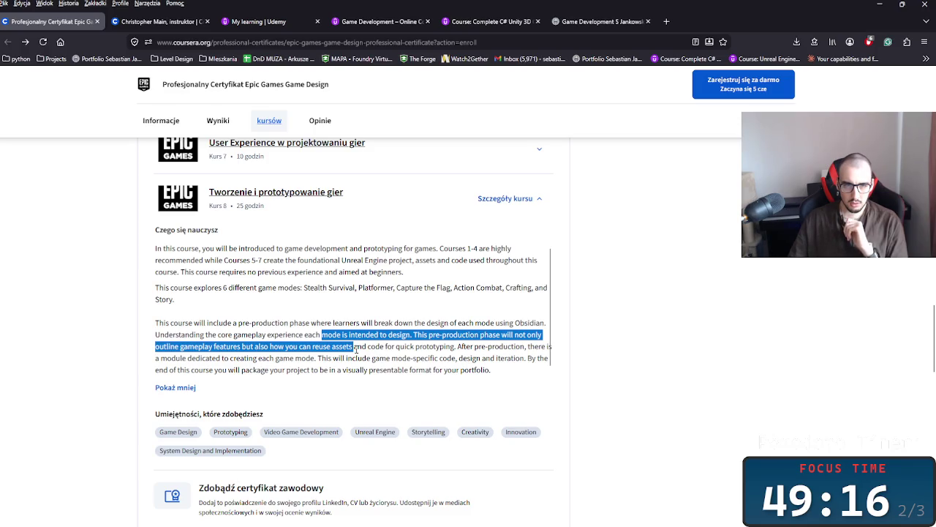
pyautogui.moveTo(357, 348); pyautogui.dragTo(381, 362)
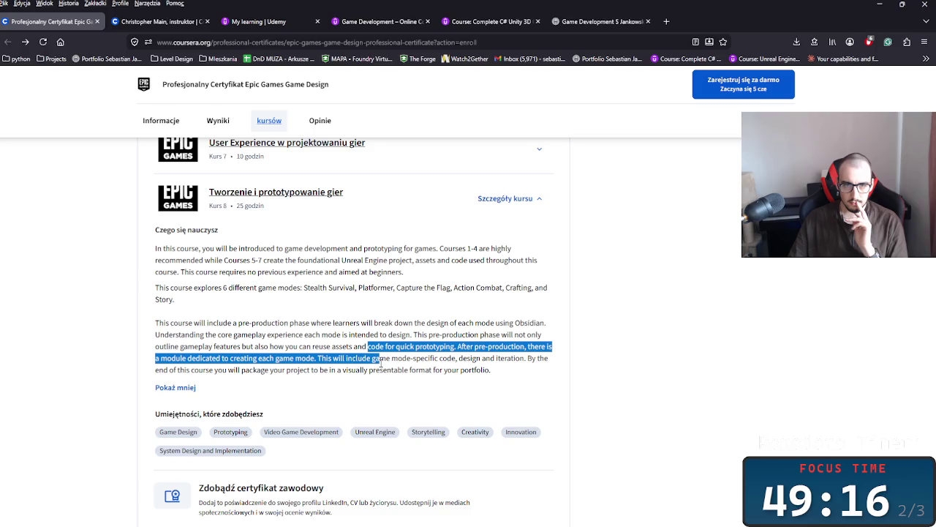
pyautogui.moveTo(383, 362)
pyautogui.mouseDown()
pyautogui.moveTo(492, 370)
pyautogui.moveTo(178, 374)
pyautogui.moveTo(501, 374)
pyautogui.mouseUp()
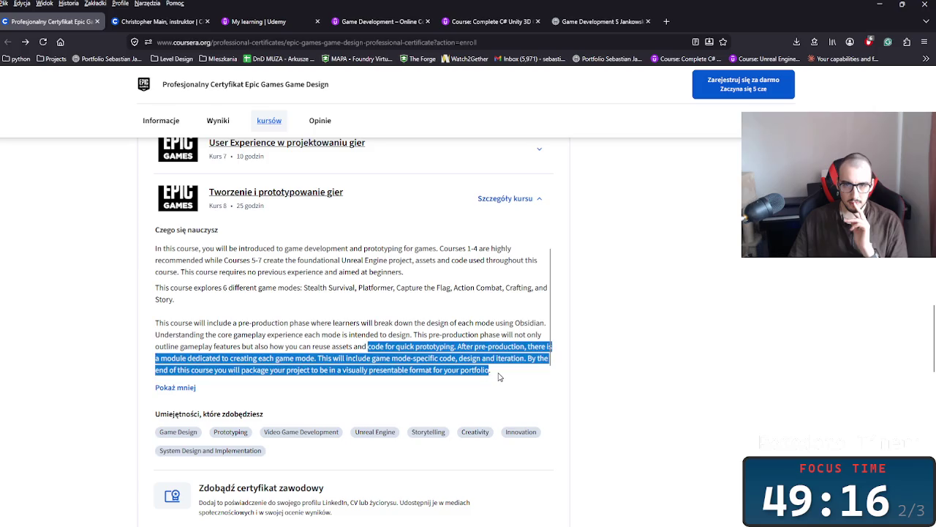
pyautogui.click(422, 368)
# Scroll the certificate's course list and open the User Experience w projektowaniu gier course page
pyautogui.scroll(-3, 351, 393)
pyautogui.scroll(5, 351, 391)
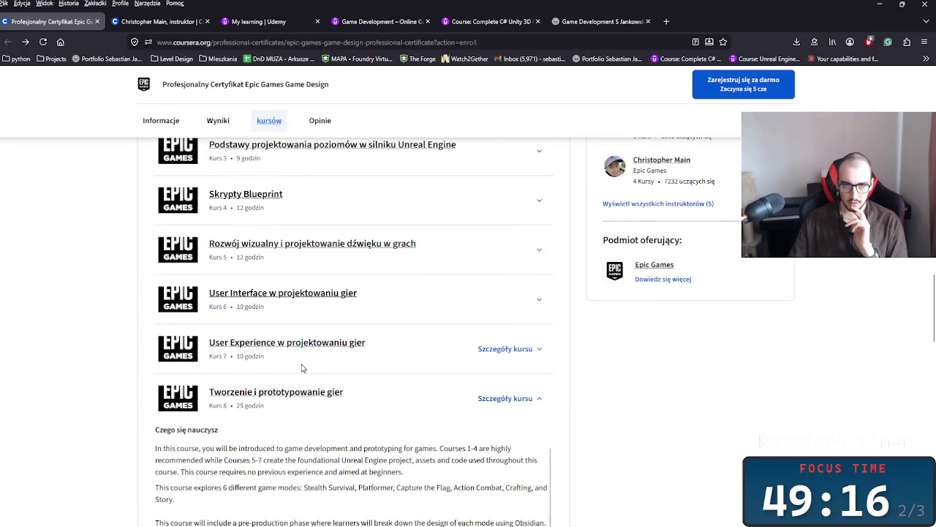
pyautogui.scroll(5, 308, 374)
pyautogui.scroll(-3, 308, 375)
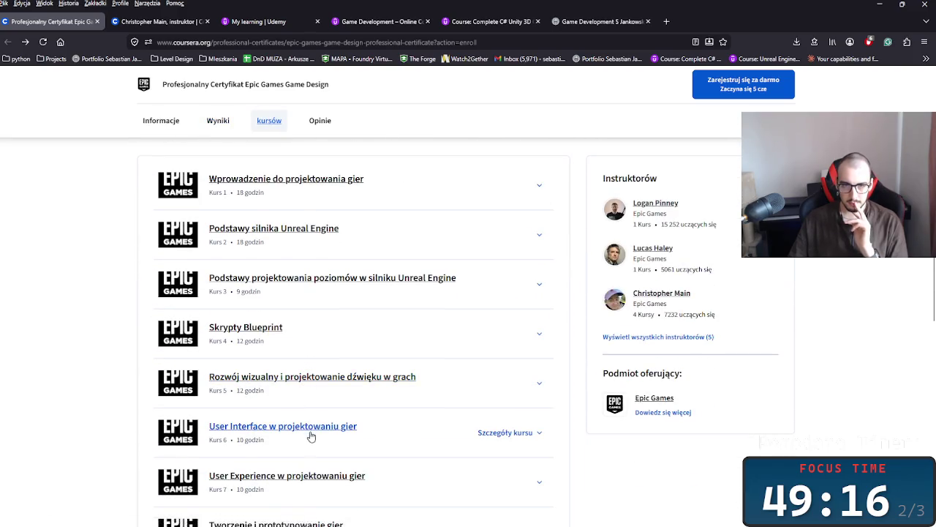
pyautogui.scroll(-3, 322, 436)
pyautogui.click(363, 280)
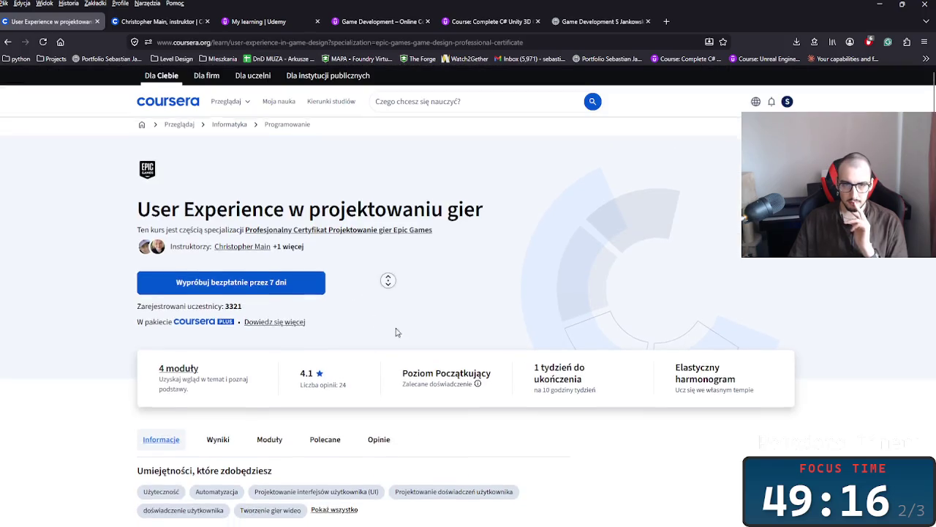
# Jump to the course's Opinie section and expand the FAQ answers on lecture access and certificate subscription
pyautogui.scroll(-3, 440, 316)
pyautogui.scroll(3, 329, 223)
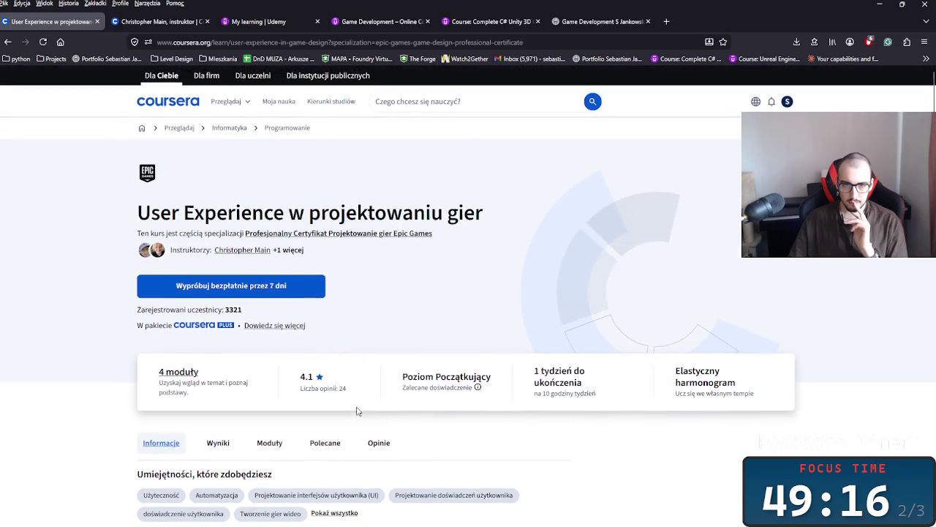
pyautogui.doubleClick(329, 384)
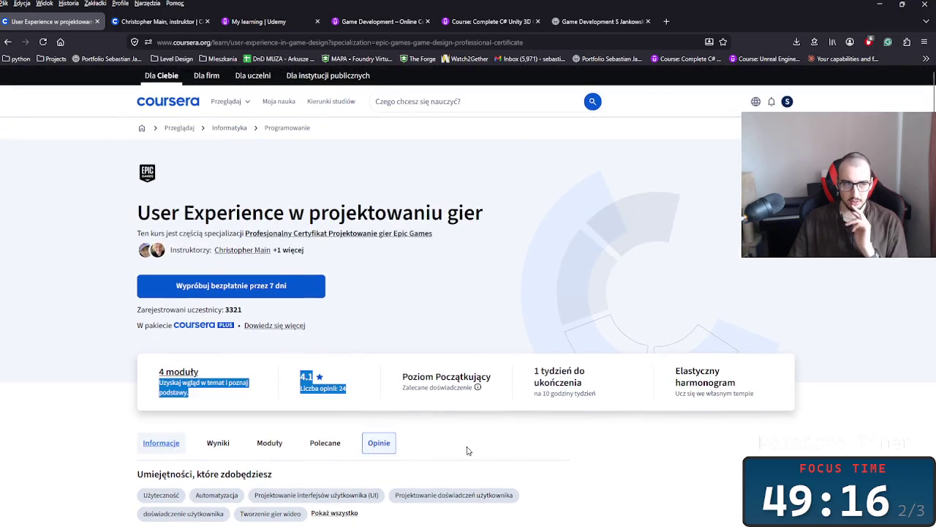
pyautogui.click(383, 450)
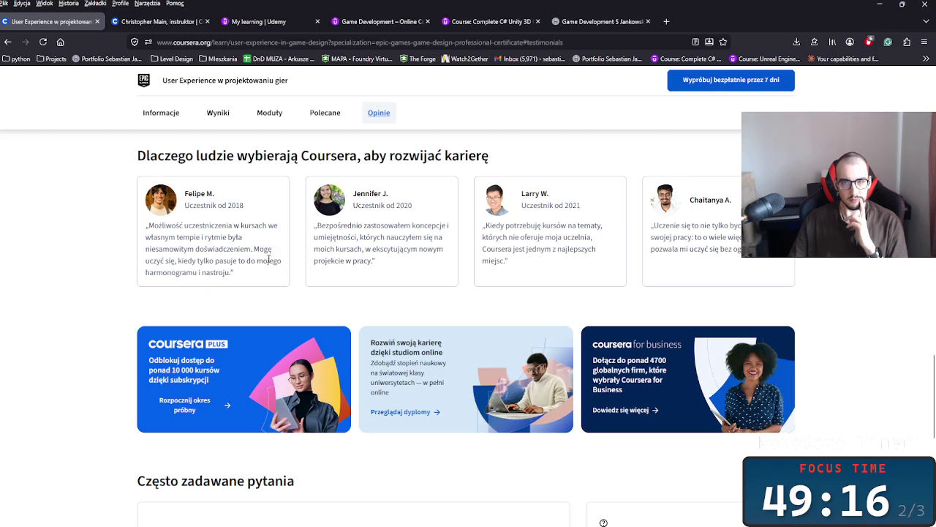
pyautogui.scroll(-4, 94, 268)
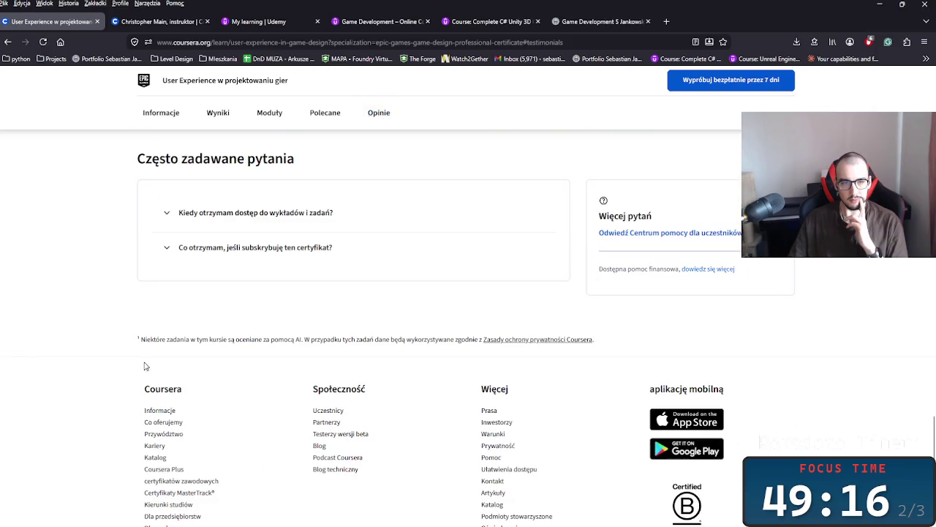
pyautogui.click(287, 219)
pyautogui.click(268, 329)
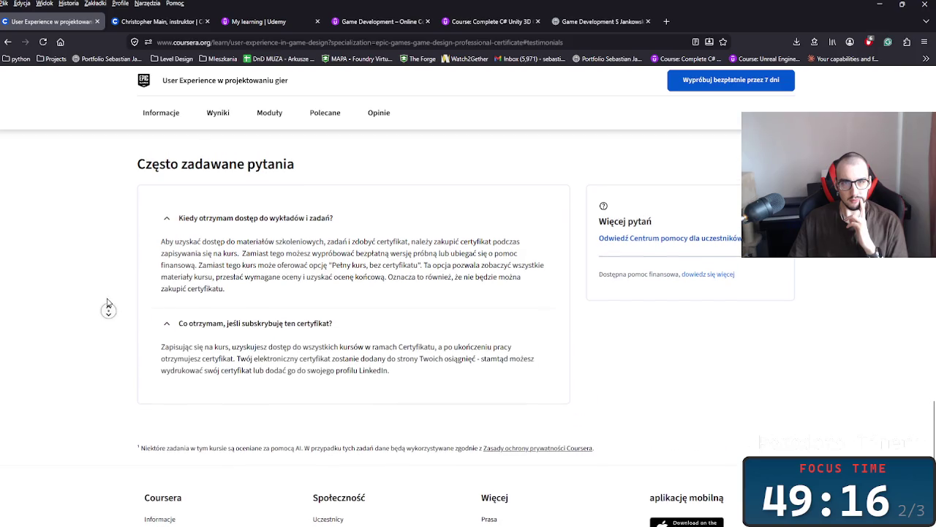
# Scroll back through the course page, then close it and the instructor's profile tab
pyautogui.scroll(3, 108, 312)
pyautogui.scroll(3, 108, 306)
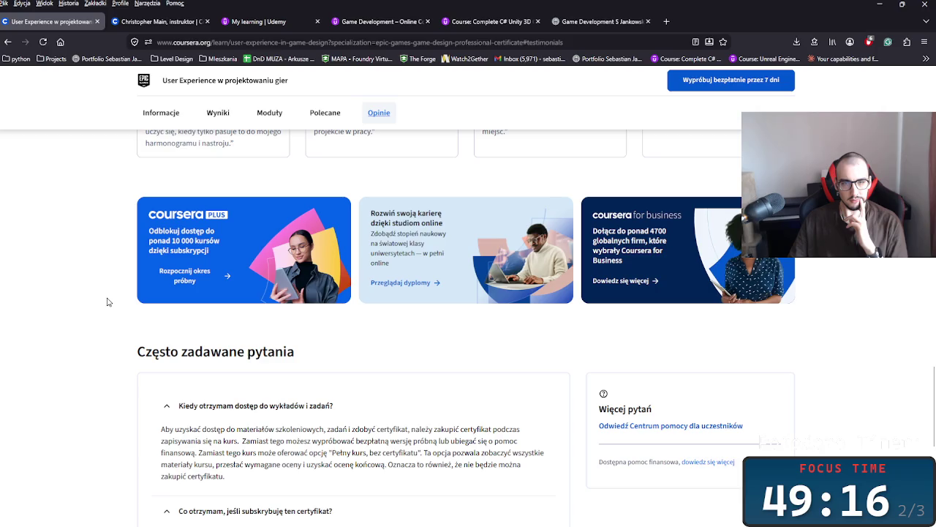
pyautogui.scroll(-3, 104, 306)
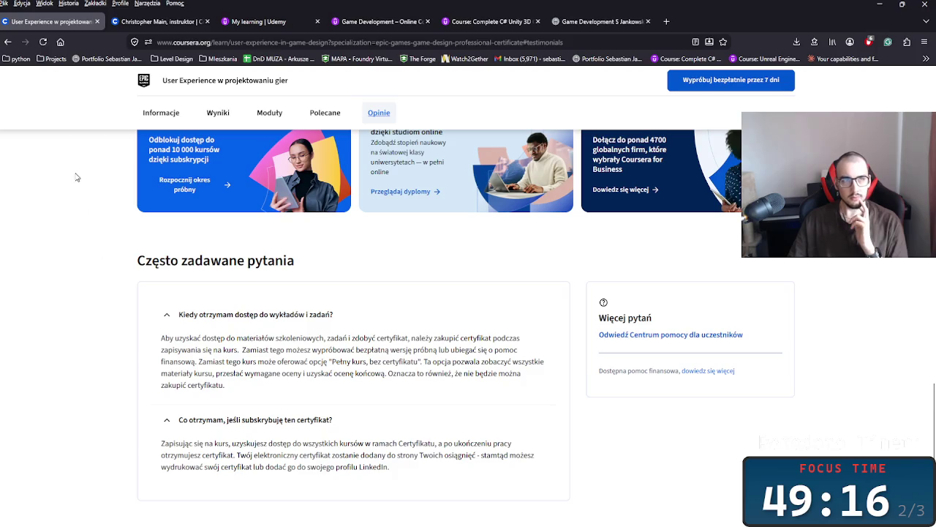
pyautogui.scroll(10, 525, 278)
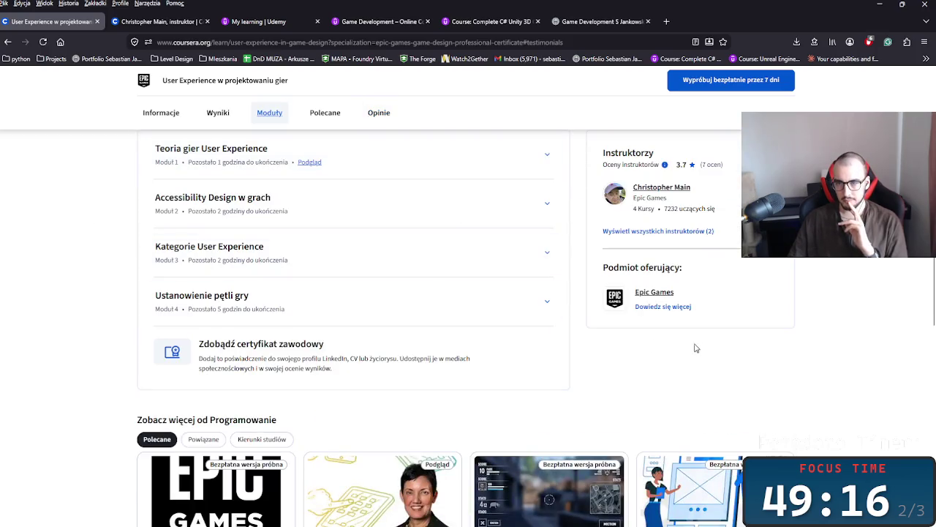
pyautogui.scroll(-5, 685, 347)
pyautogui.scroll(4, 387, 275)
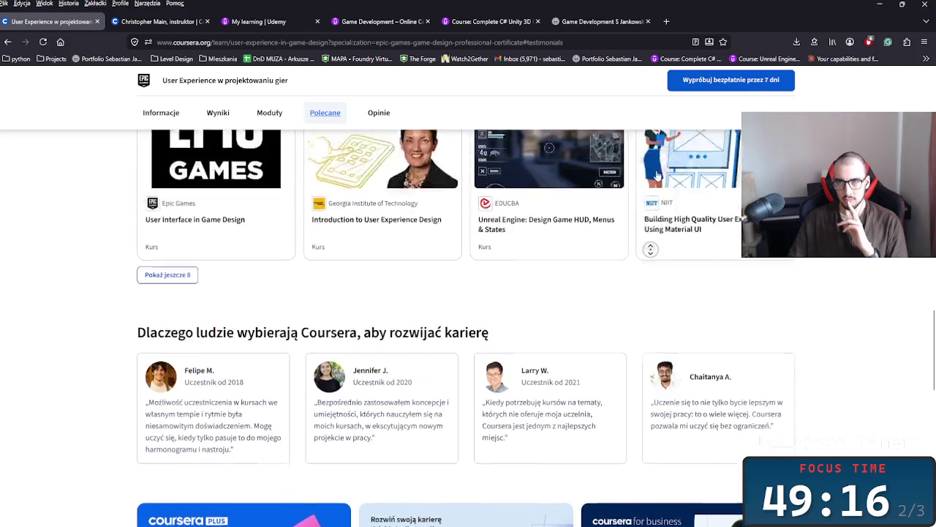
pyautogui.scroll(15, 544, 141)
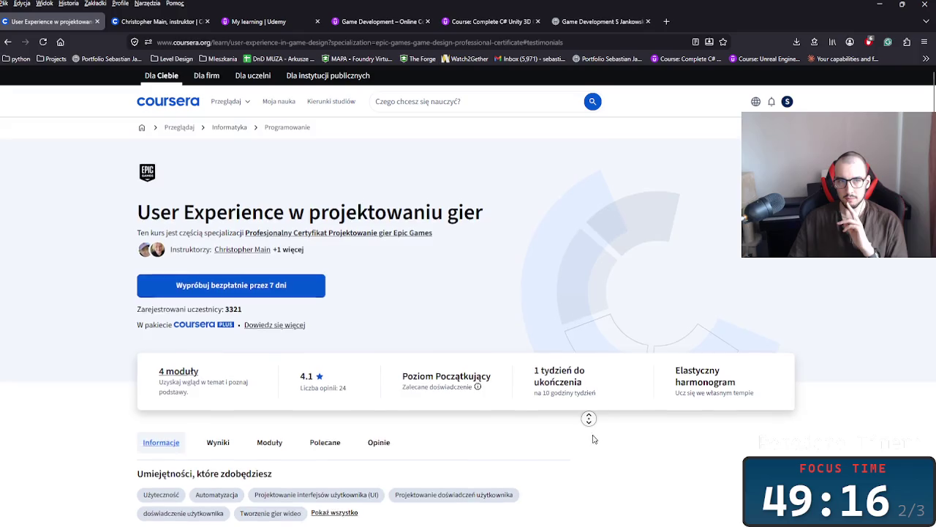
pyautogui.scroll(-1, 583, 426)
pyautogui.scroll(1, 569, 415)
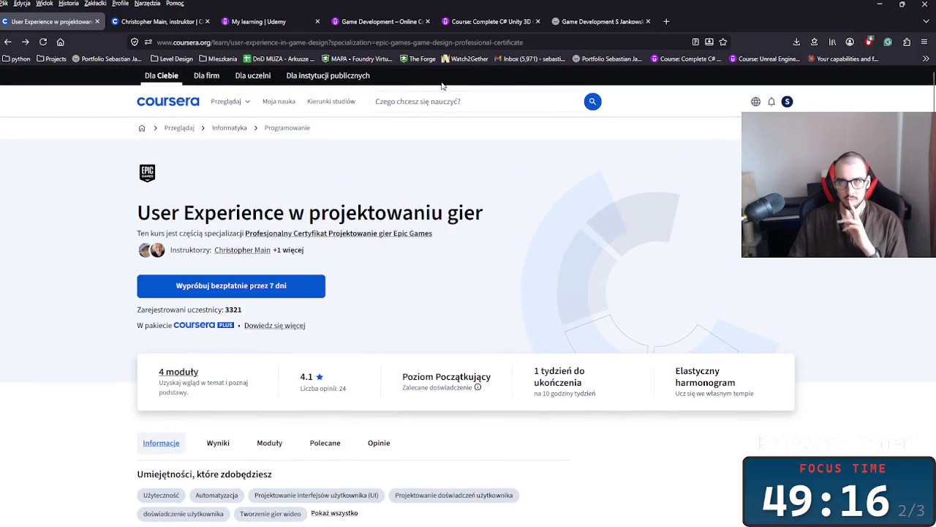
pyautogui.click(97, 21)
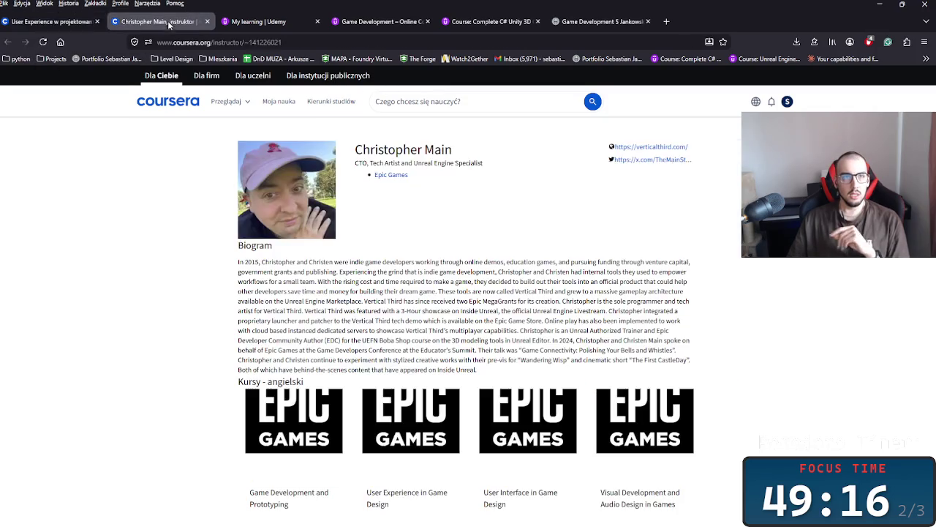
pyautogui.click(97, 21)
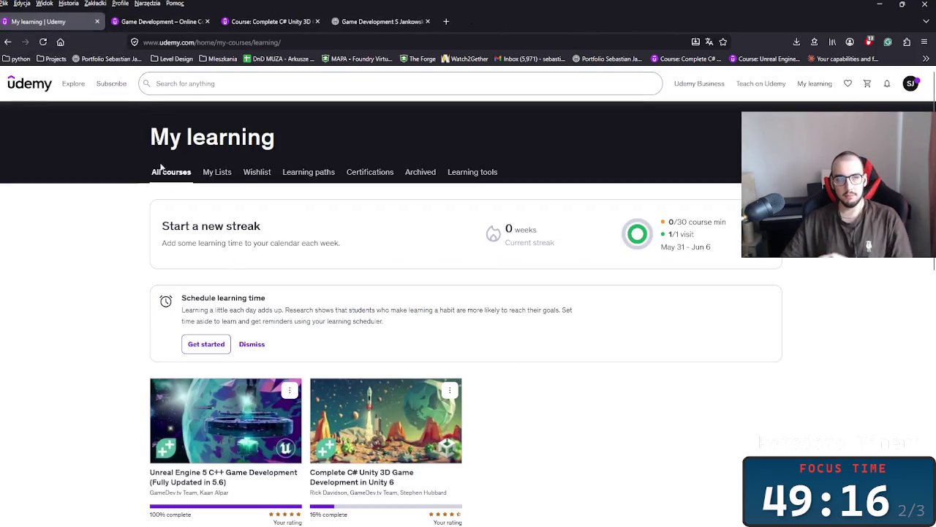
pyautogui.click(97, 21)
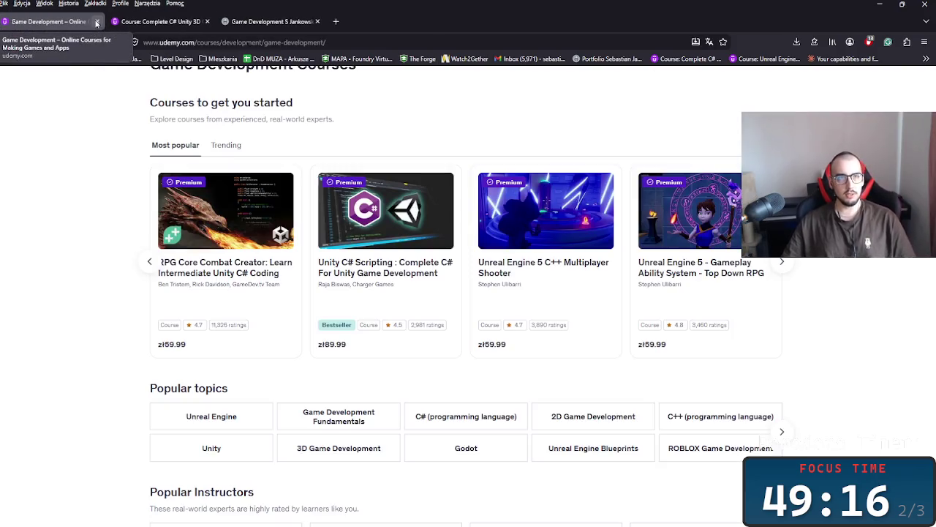
pyautogui.click(97, 21)
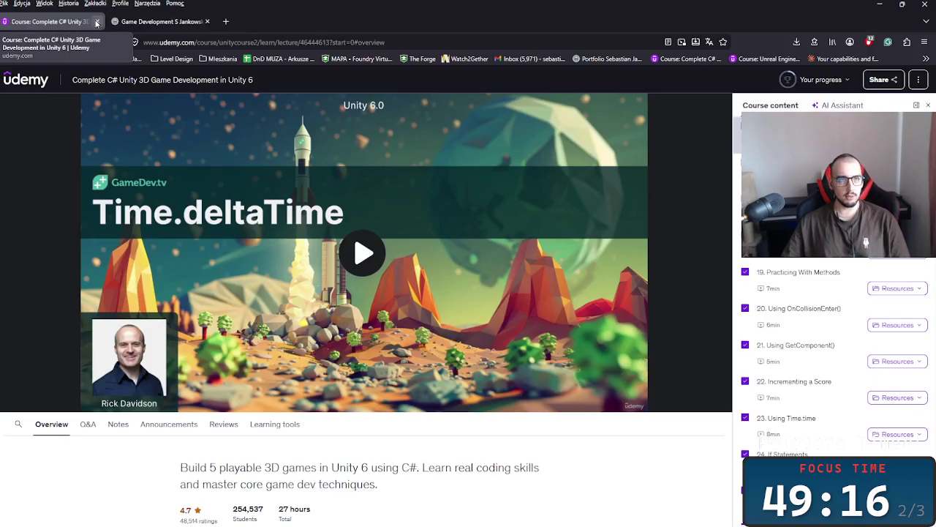
pyautogui.click(226, 21)
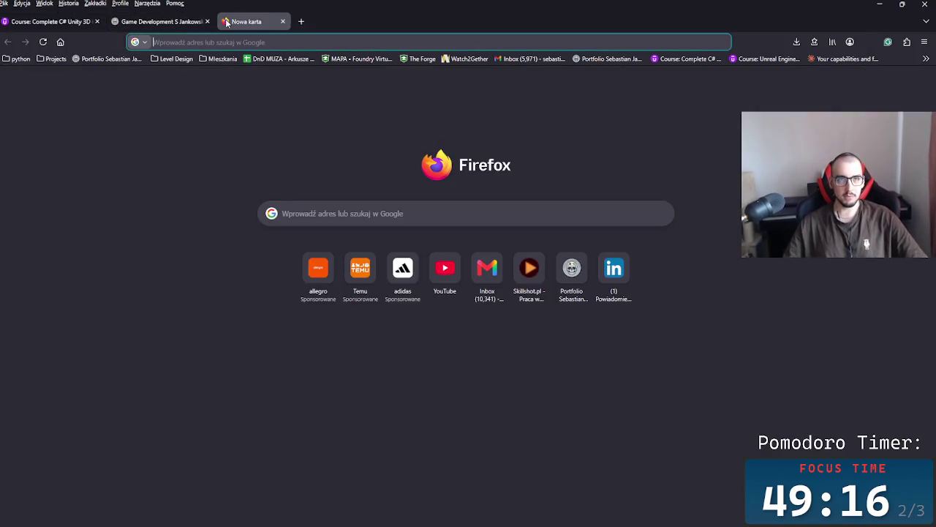
pyautogui.write('youtube.com/@tracinggrace')
pyautogui.press('Return')
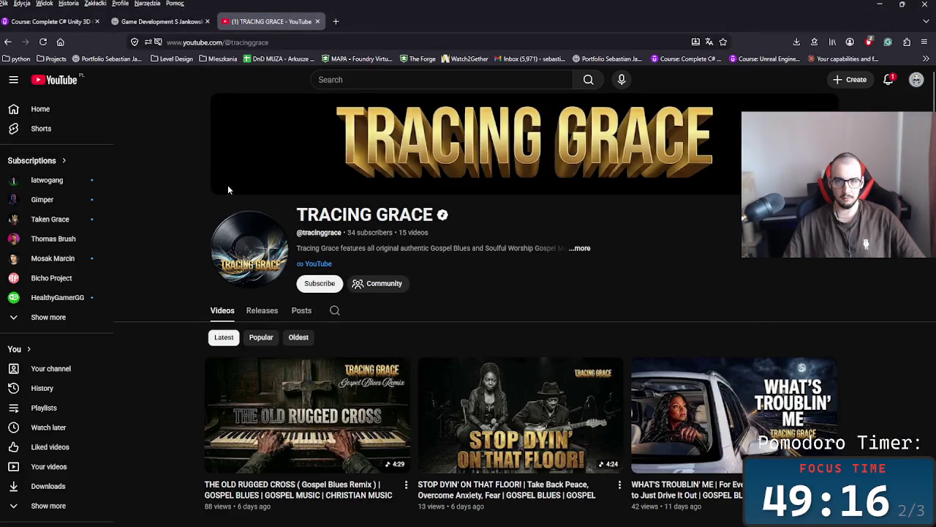
# Search YouTube for 'take', open the Taken Grace channel and copy its address
pyautogui.click(367, 80)
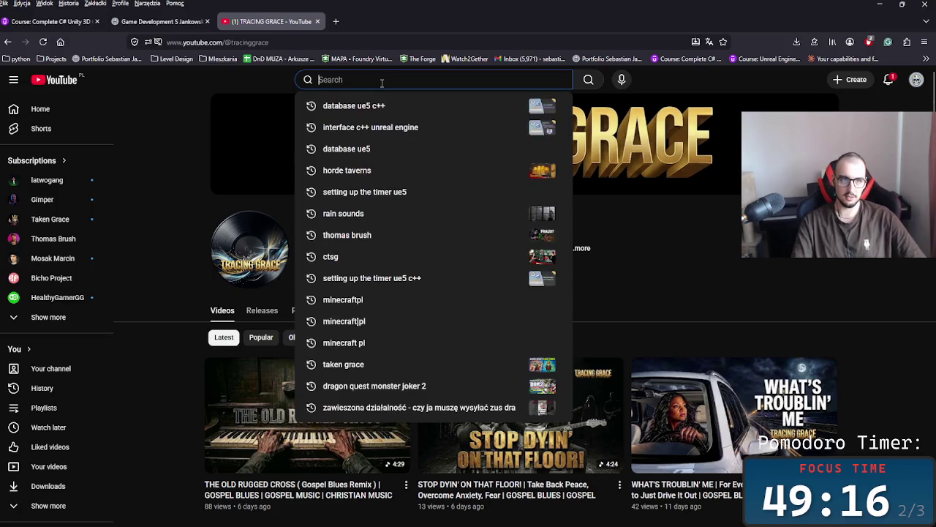
pyautogui.write('take')
pyautogui.click(59, 219)
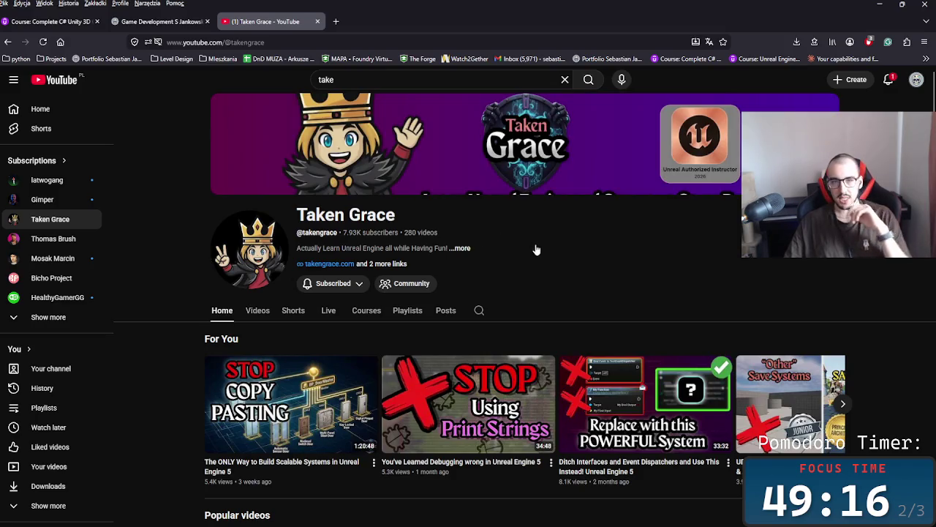
pyautogui.click(331, 37)
pyautogui.tripleClick(223, 42)
pyautogui.rightClick(224, 42)
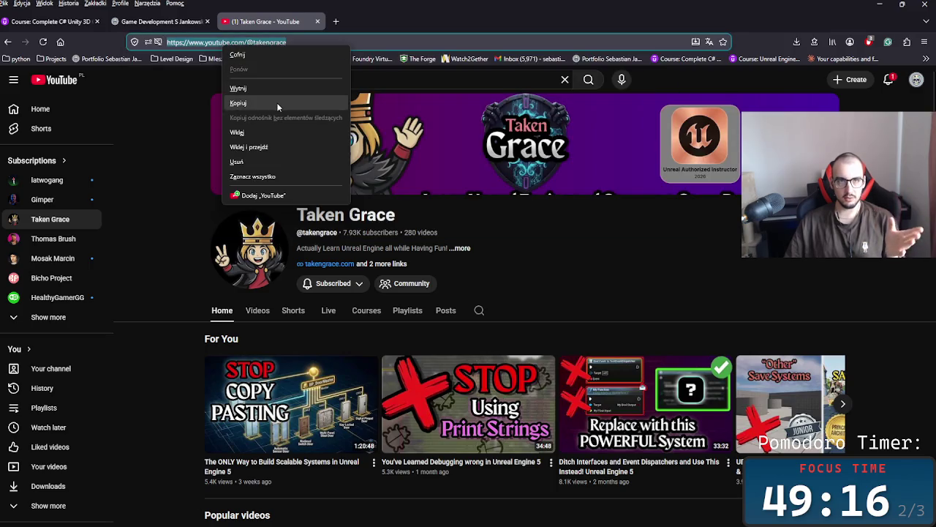
pyautogui.click(277, 101)
# View and close the Taken Grace channel description, then show the Windows desktop
pyautogui.click(556, 250)
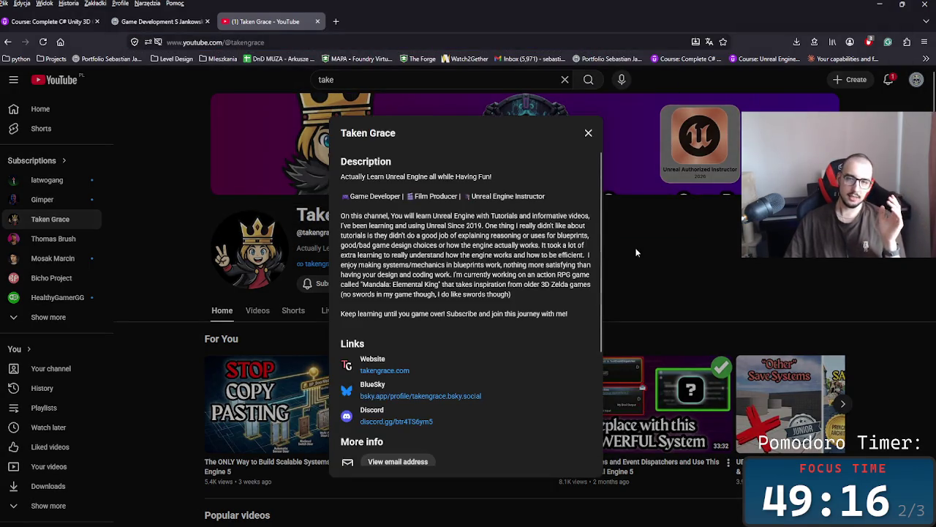
pyautogui.click(588, 134)
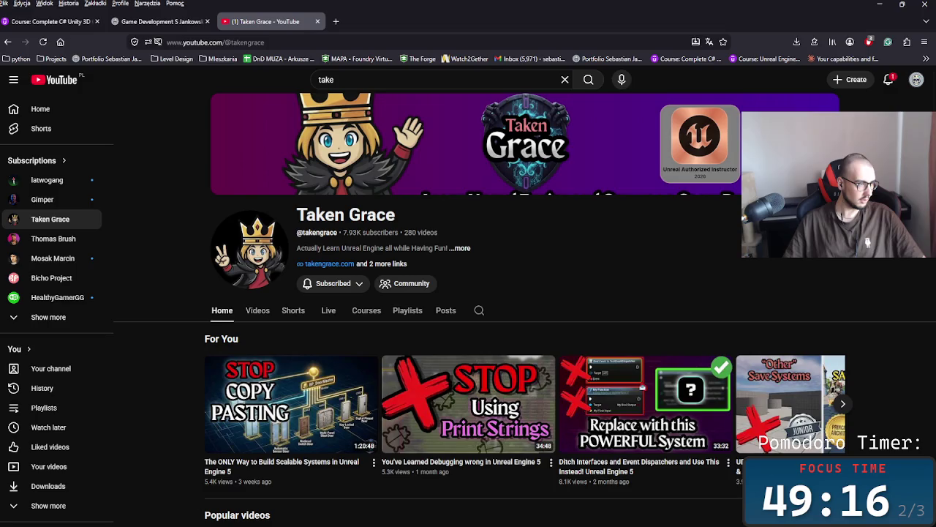
pyautogui.press('super+d')
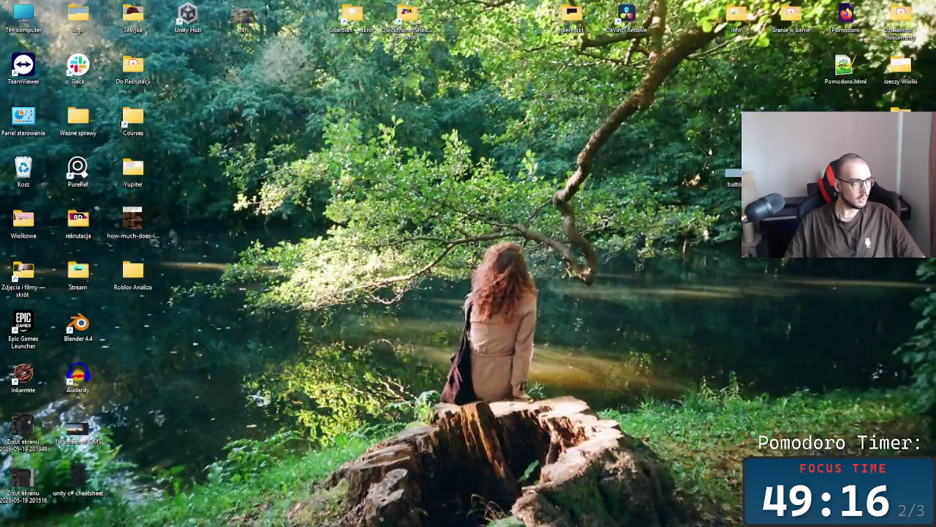
pyautogui.press('super+d')
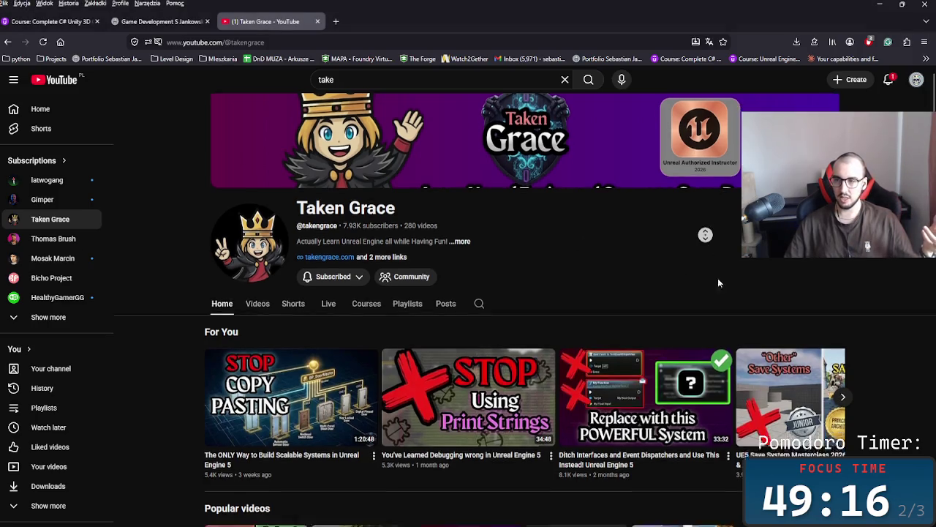
# Page through the For You carousel and scroll through the Taken Grace channel's Unreal Engine videos
pyautogui.scroll(-2, 717, 271)
pyautogui.click(848, 291)
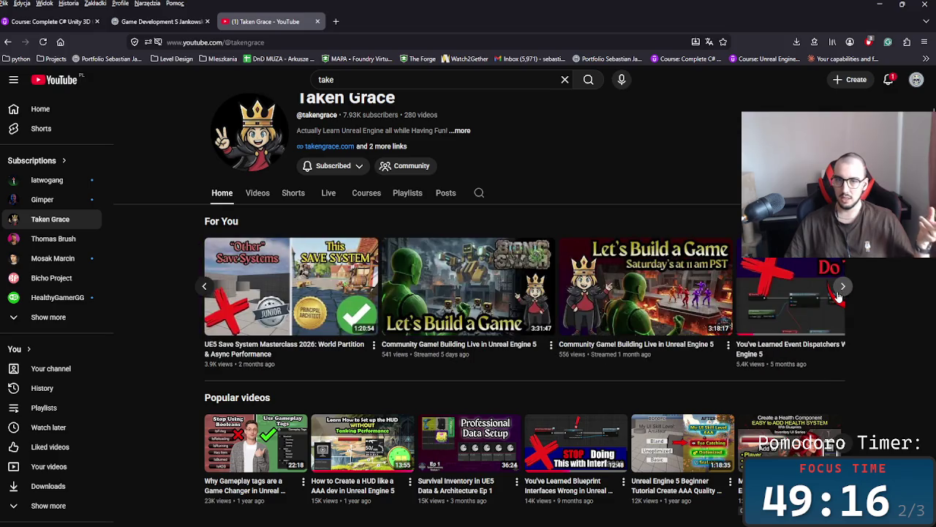
pyautogui.click(845, 287)
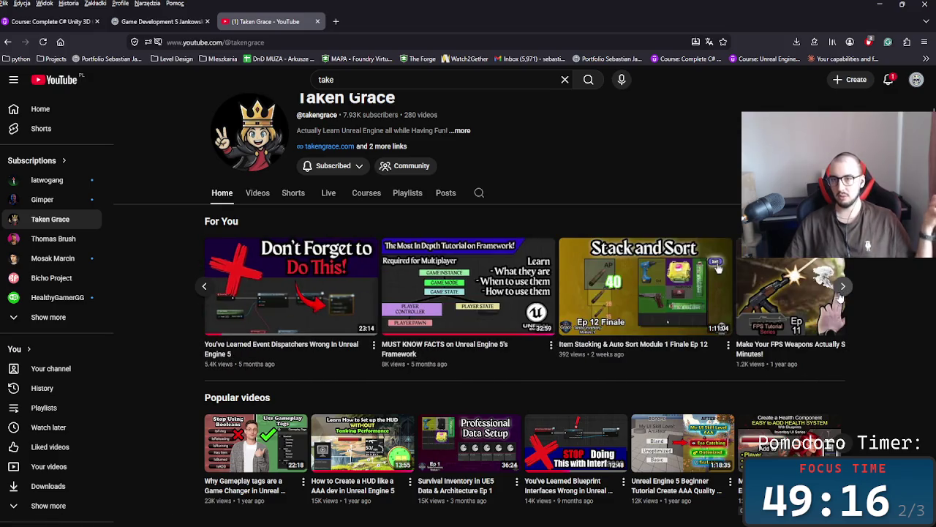
pyautogui.click(203, 287)
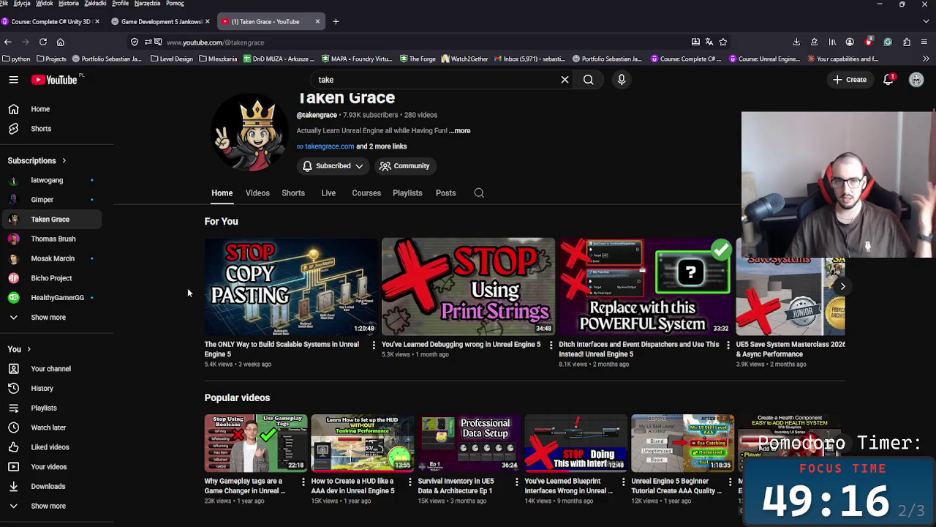
pyautogui.scroll(-1, 384, 351)
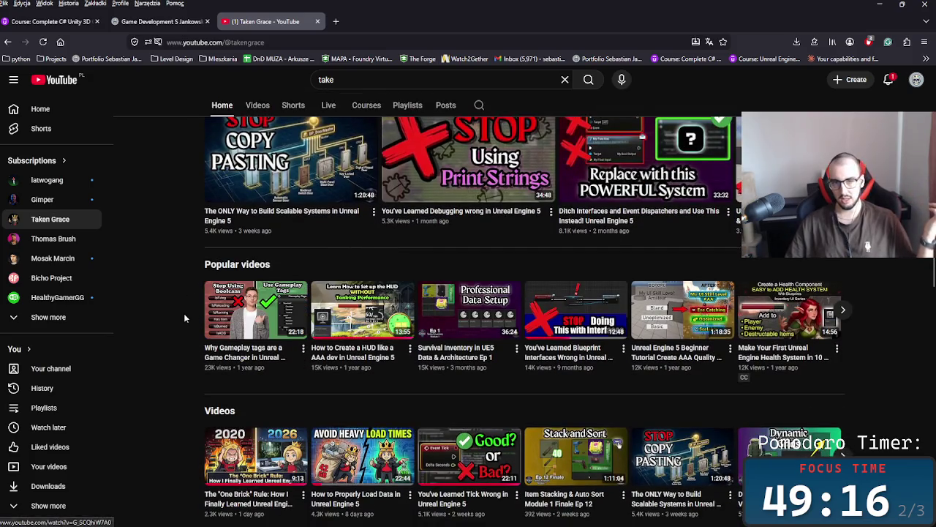
pyautogui.scroll(-1, 183, 344)
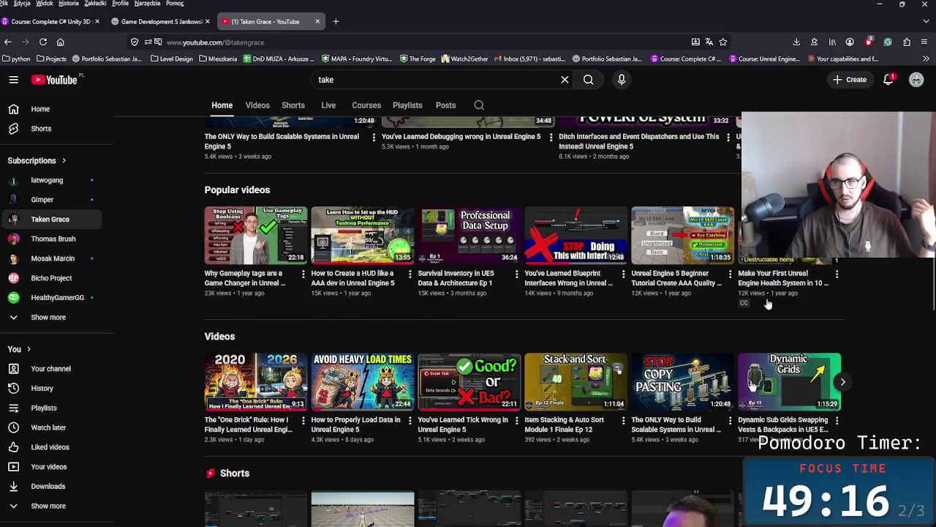
pyautogui.scroll(1, 612, 318)
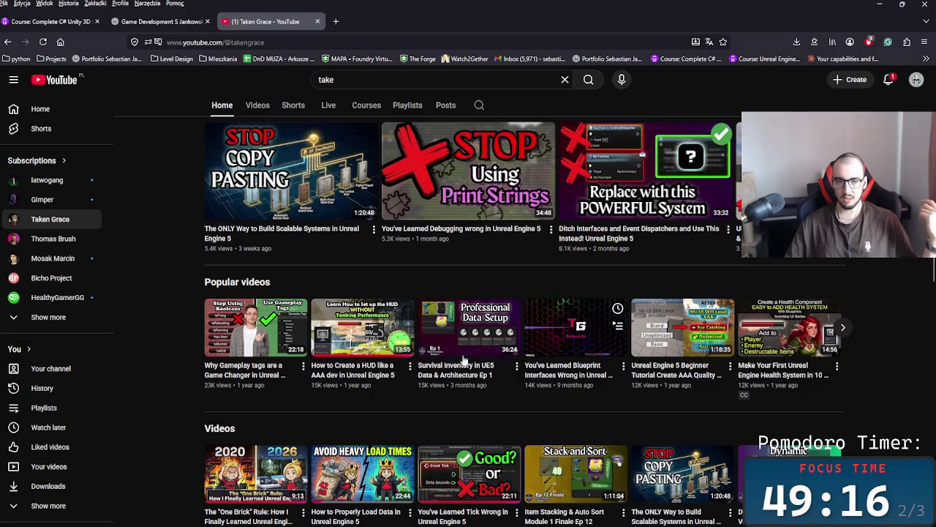
pyautogui.scroll(-1, 159, 321)
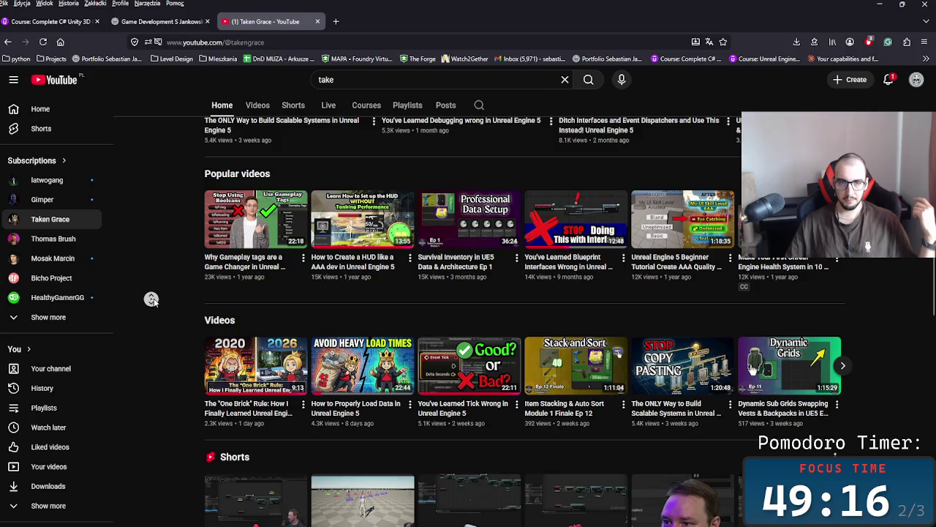
pyautogui.scroll(-5, 157, 315)
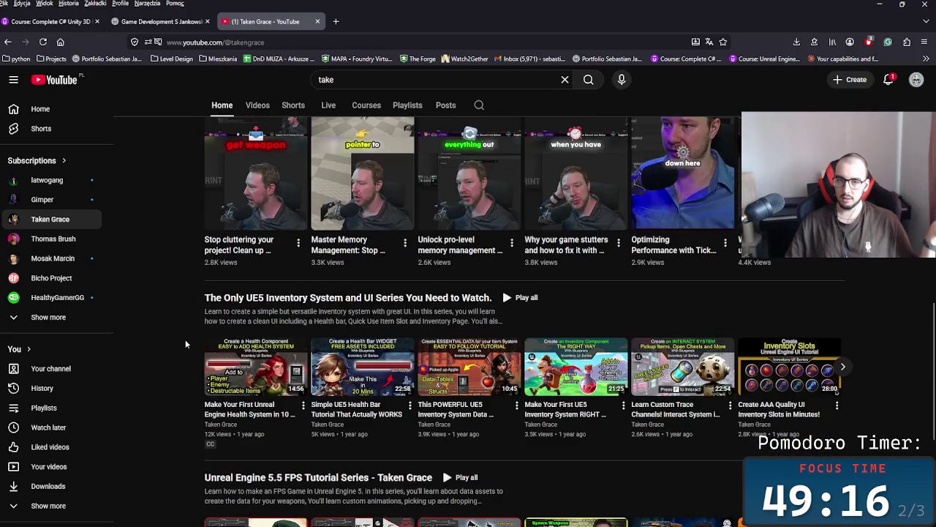
pyautogui.scroll(5, 185, 334)
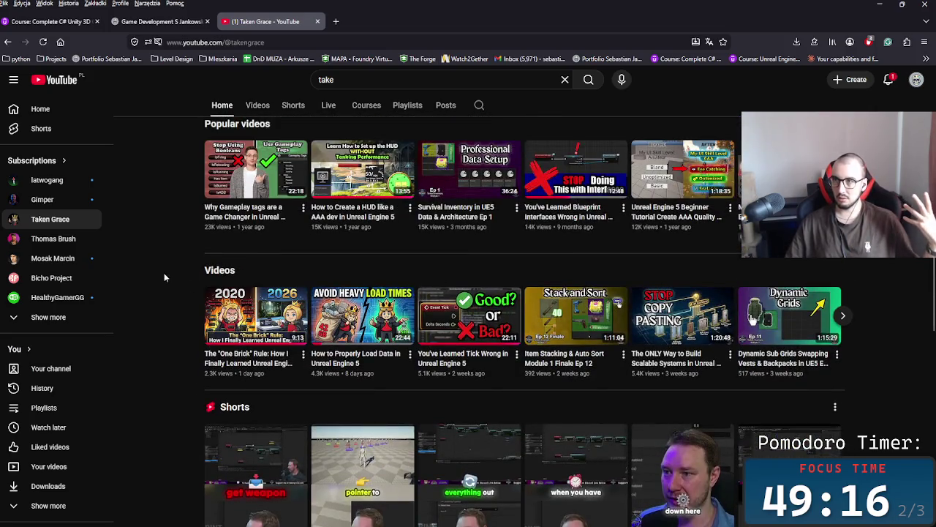
pyautogui.scroll(3, 158, 241)
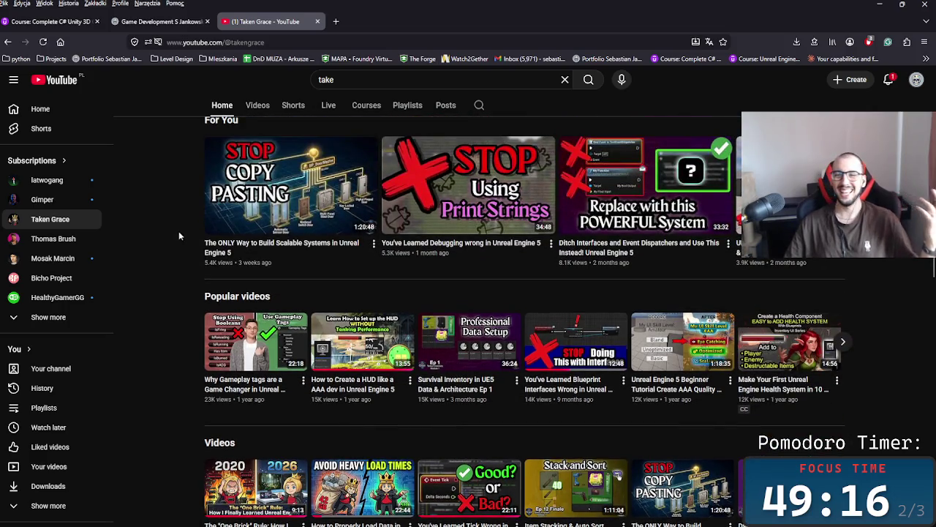
# Middle-click a channel video, then open and dismiss the pending notifications
pyautogui.middleClick(144, 284)
pyautogui.click(142, 127)
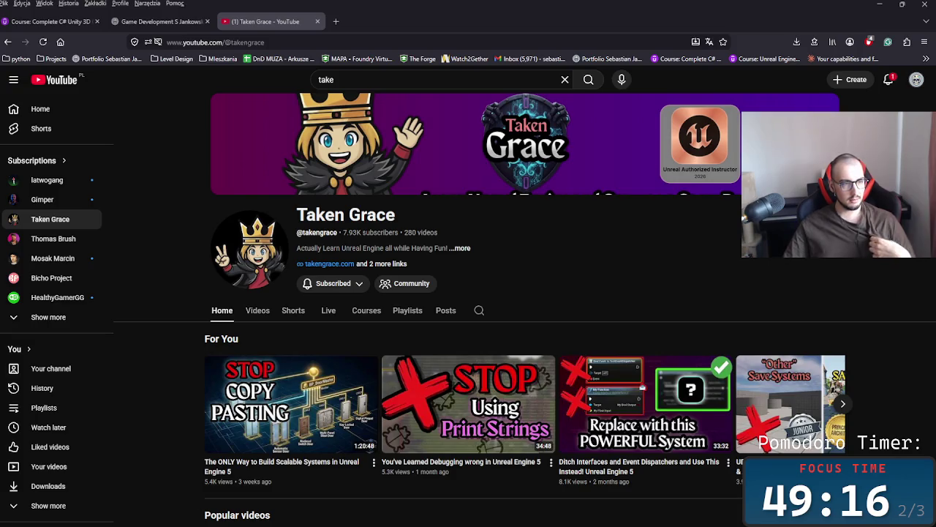
pyautogui.click(889, 81)
pyautogui.click(889, 80)
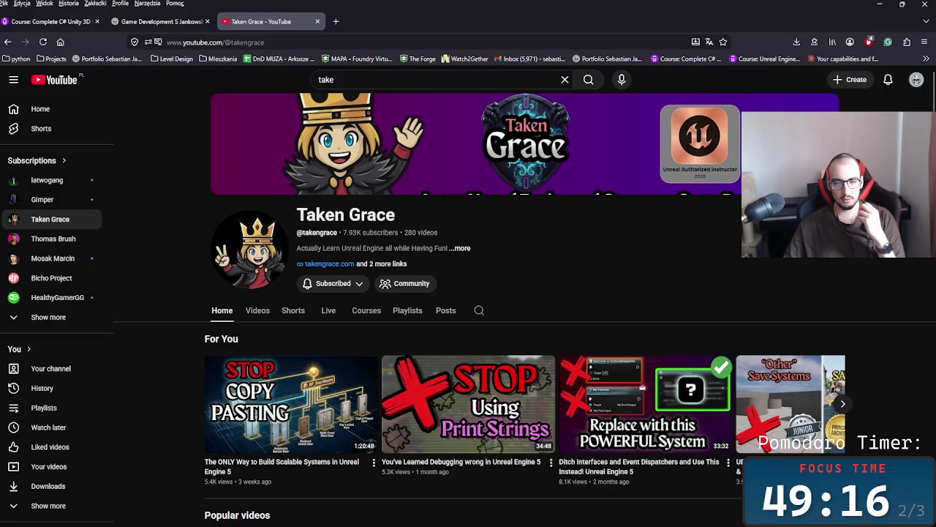
# Delete the unfinished AmmoDatabase text on line 20 of Inventory.cpp in Rider
pyautogui.click(403, 516)
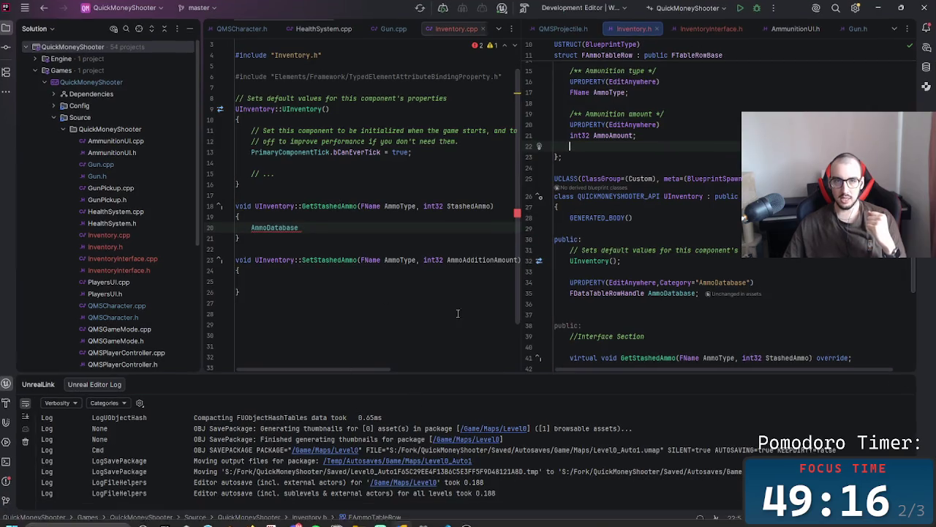
pyautogui.moveTo(298, 227); pyautogui.dragTo(257, 229)
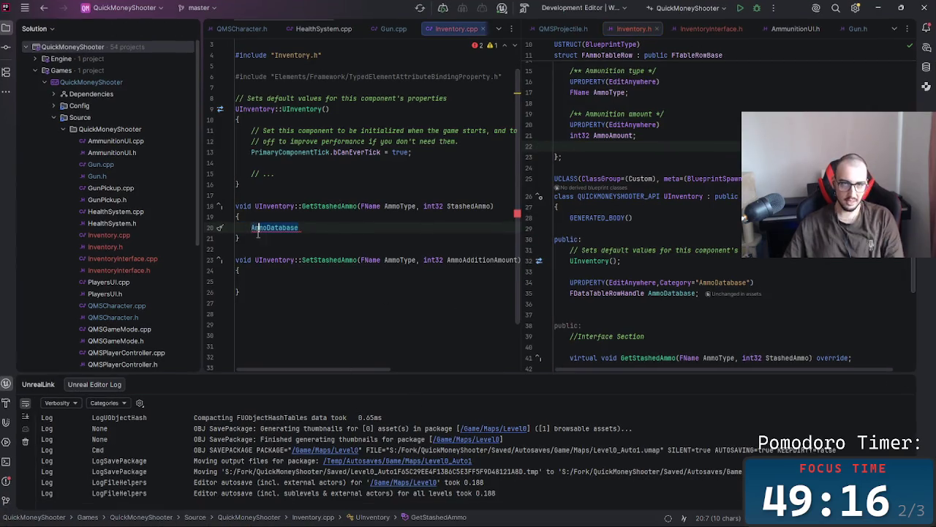
pyautogui.press('BackSpace')
pyautogui.press('BackSpace')
pyautogui.press('BackSpace')
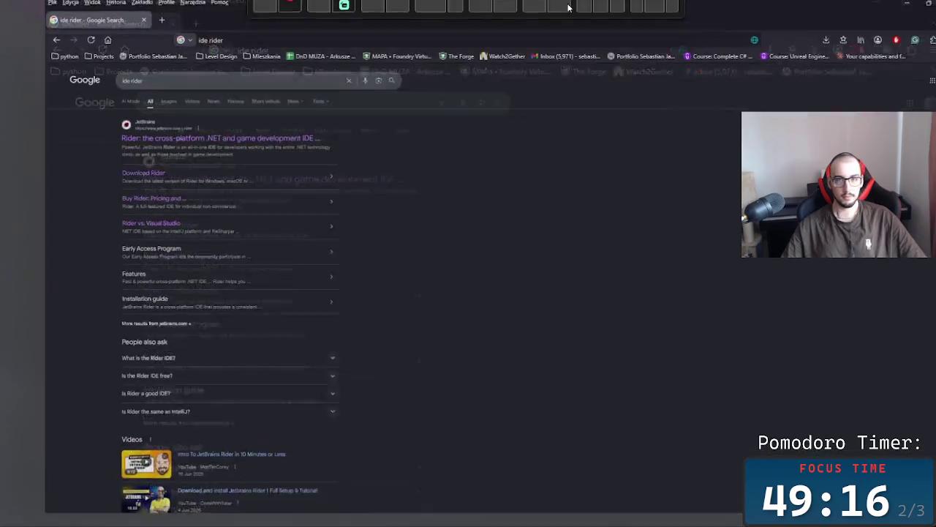
# Open the jetbrains.com/rider result from Google, then close the browser window
pyautogui.click(200, 145)
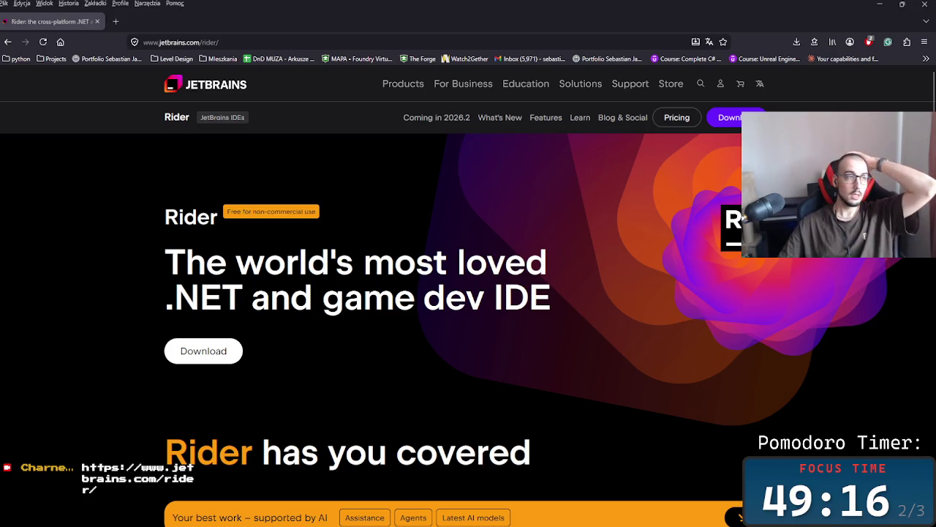
pyautogui.click(925, 4)
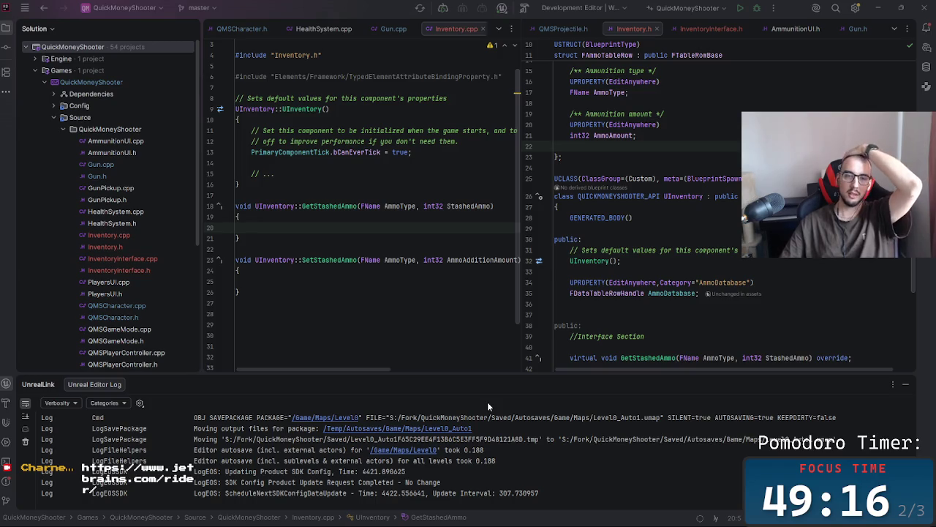
# Place the cursor back on GetStashedAmmo's empty line 20 in Inventory.cpp
pyautogui.click(351, 370)
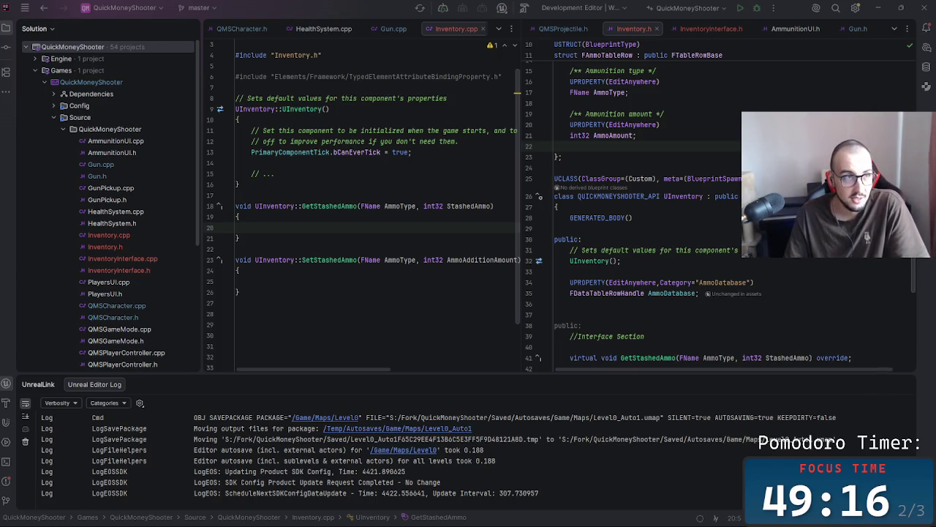
pyautogui.moveTo(401, 523)
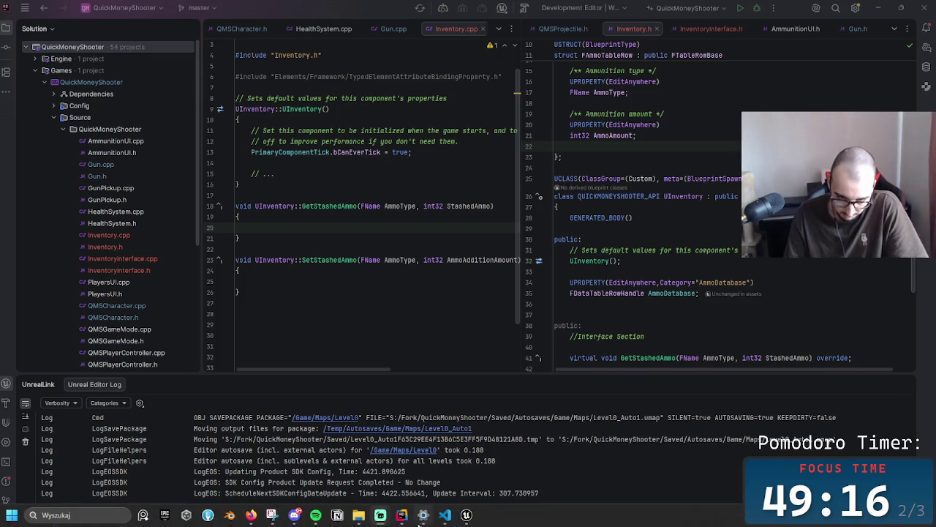
pyautogui.click(398, 226)
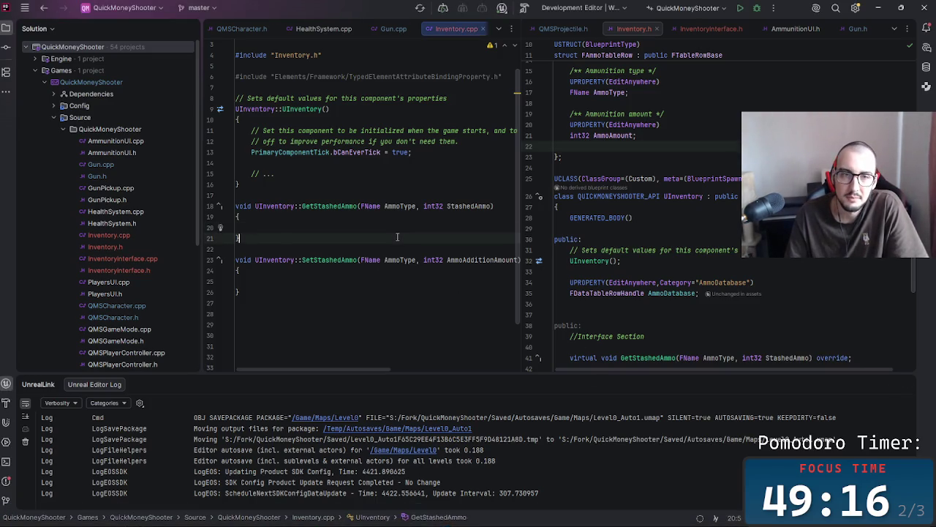
pyautogui.click(314, 281)
pyautogui.click(335, 227)
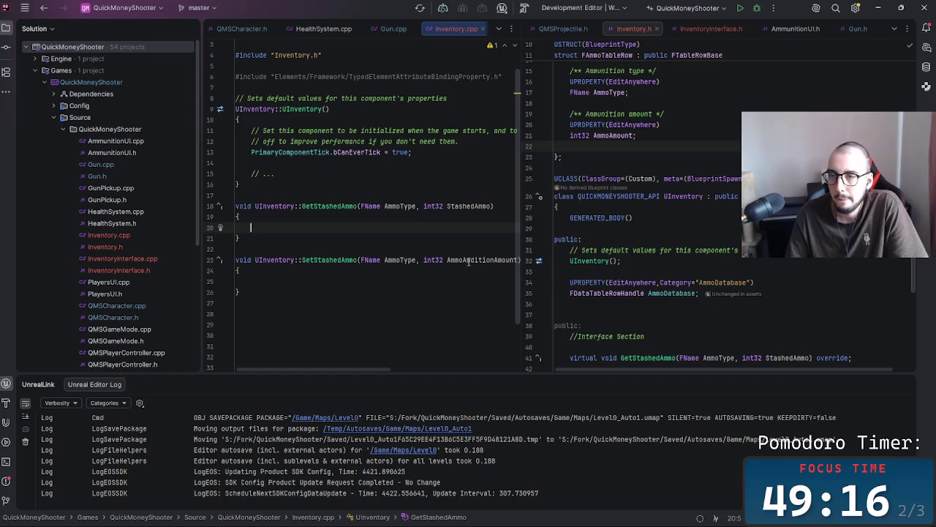
# Switch from Rider to the browser showing the Taken Grace YouTube channel
pyautogui.moveTo(355, 521)
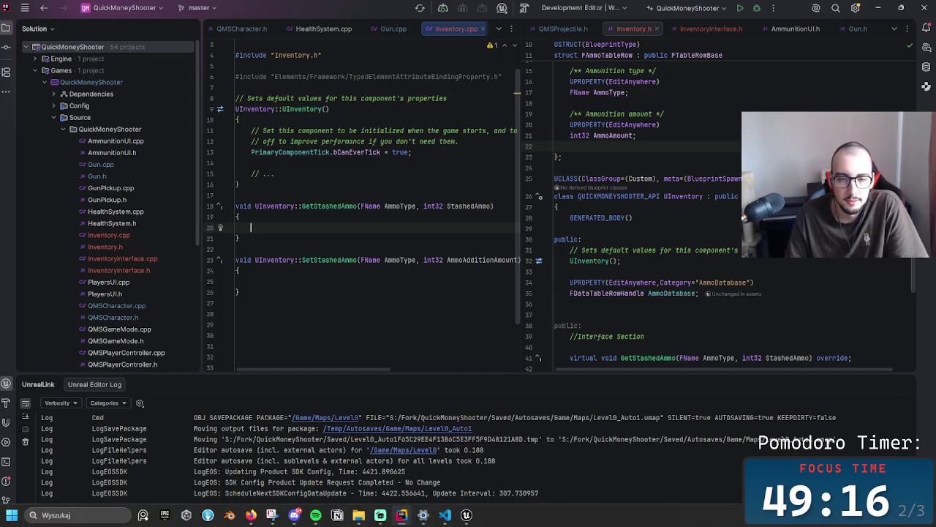
pyautogui.click(253, 515)
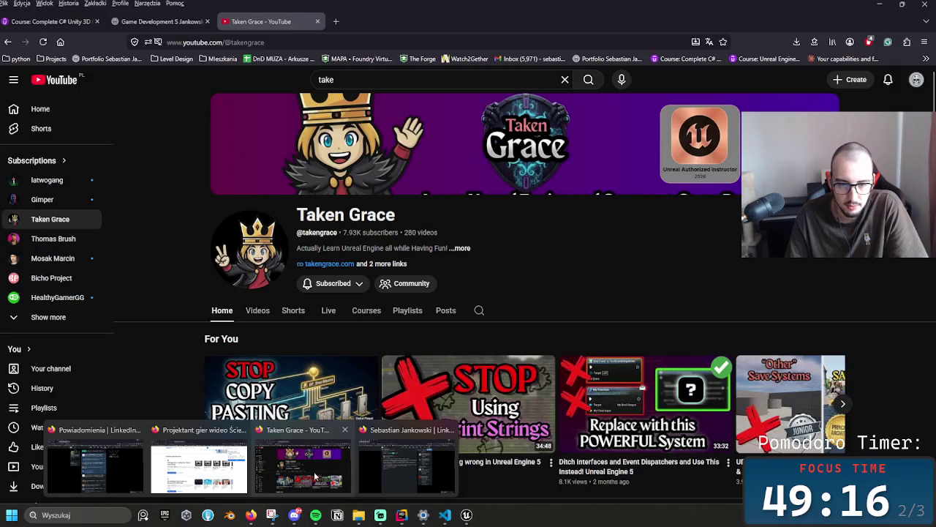
pyautogui.click(314, 476)
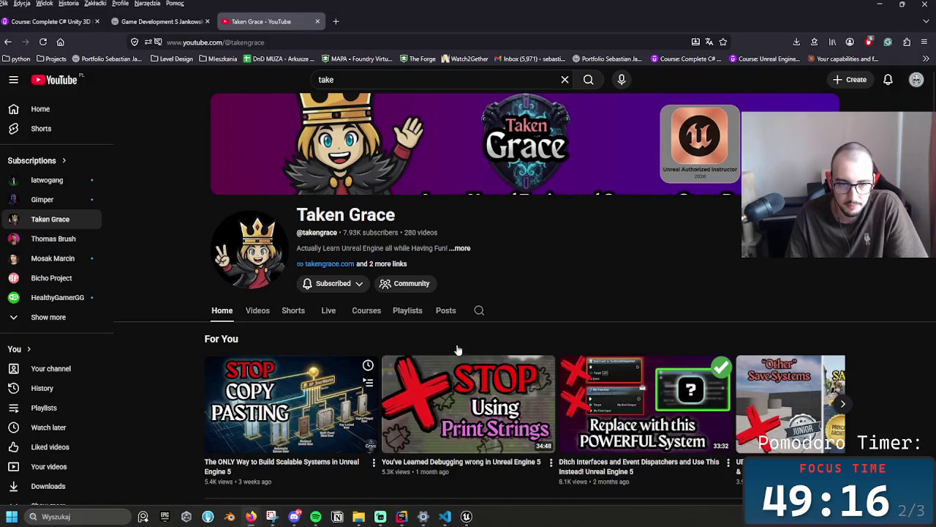
# Run a Google search for 'database', typed as 'datavabase', from the address bar
pyautogui.click(261, 42)
pyautogui.write('datav')
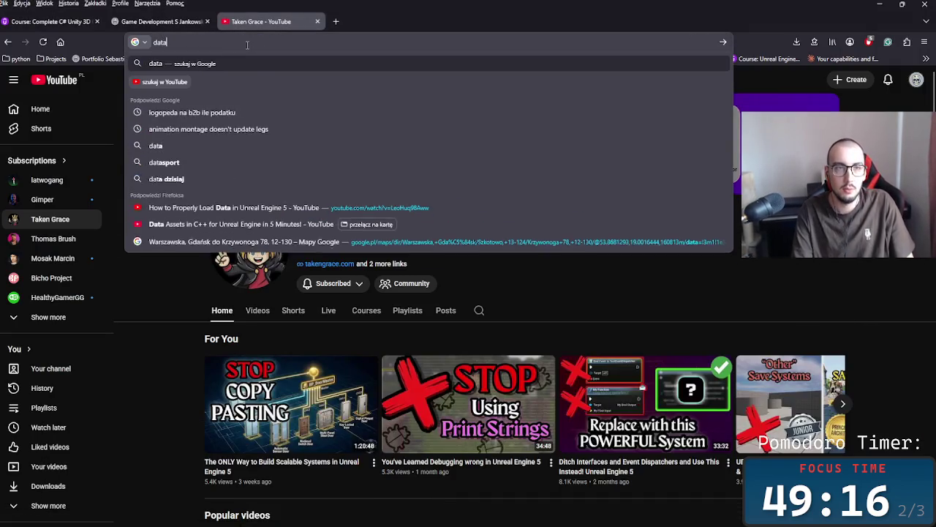
pyautogui.write('abase')
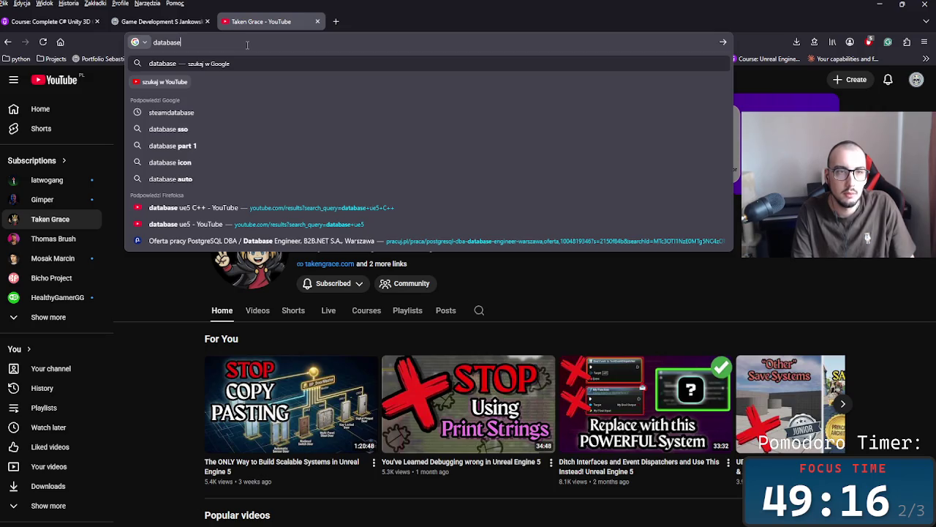
pyautogui.press('Return')
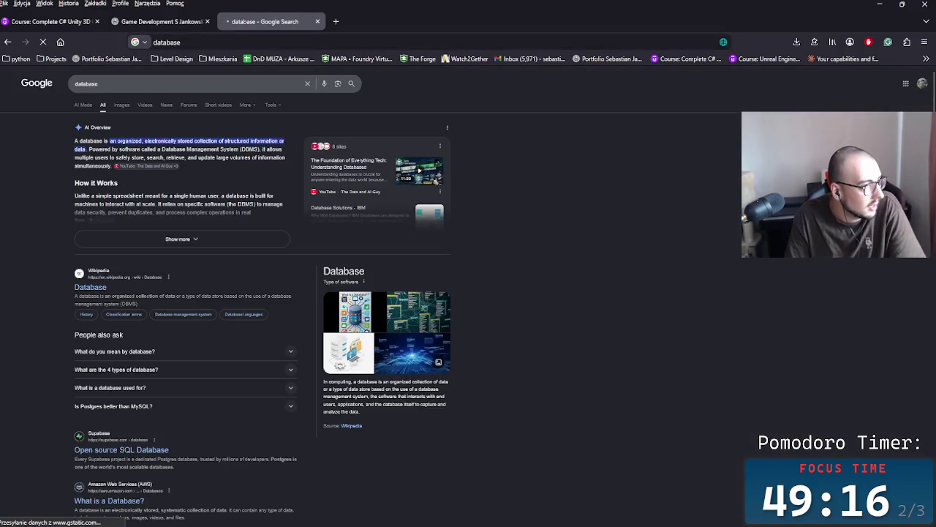
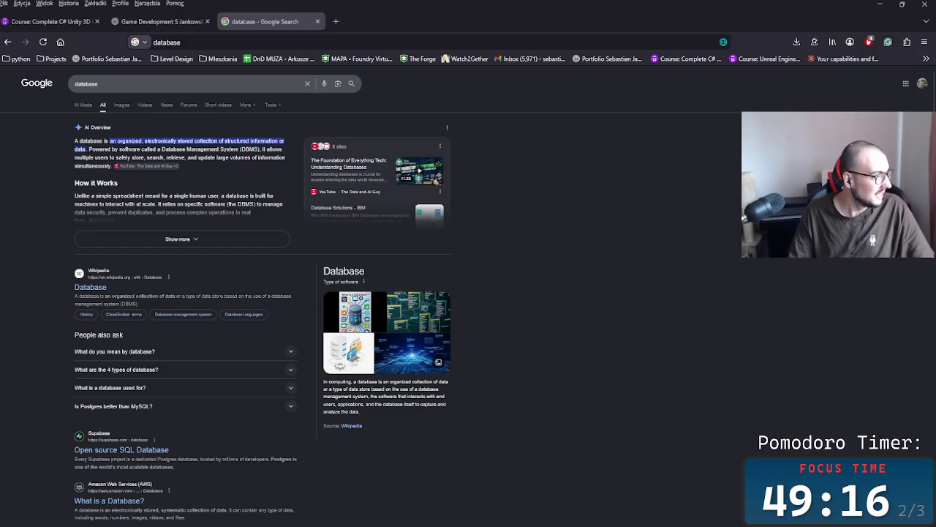
# Bring Rider forward and place the cursor on the empty line inside GetStashedAmmo
pyautogui.hotkey('alt', 'Tab')
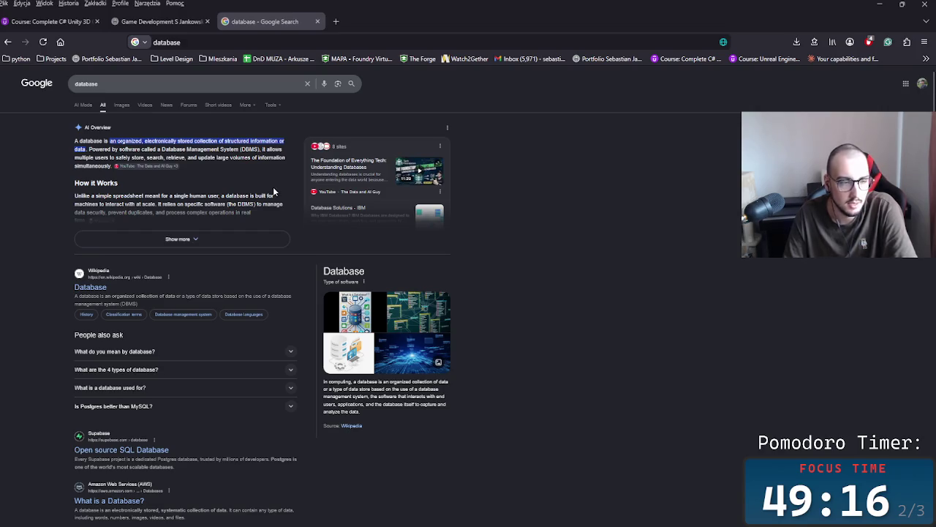
pyautogui.click(401, 515)
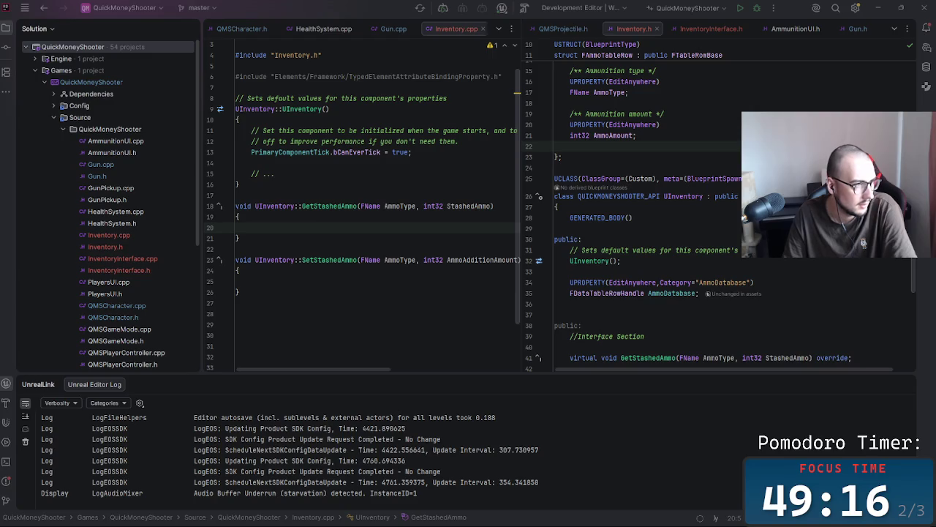
pyautogui.click(428, 269)
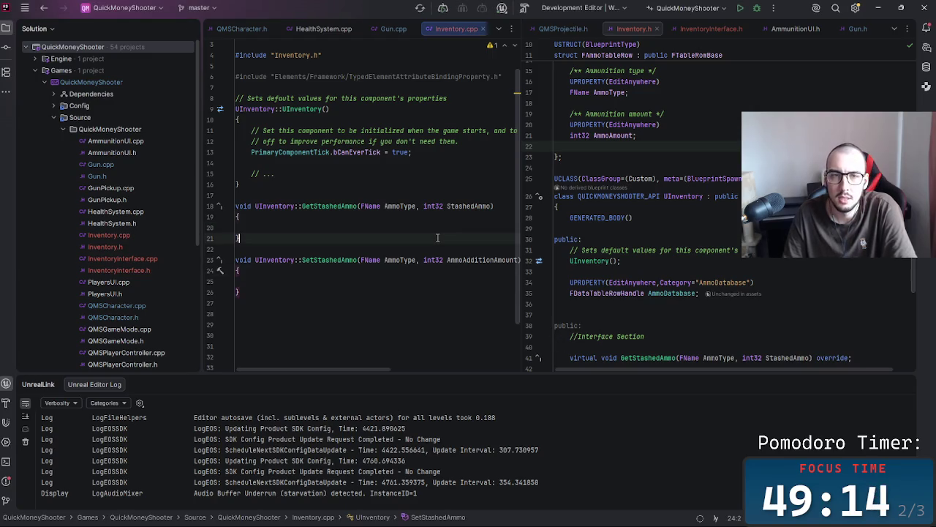
pyautogui.click(429, 239)
pyautogui.press('Up')
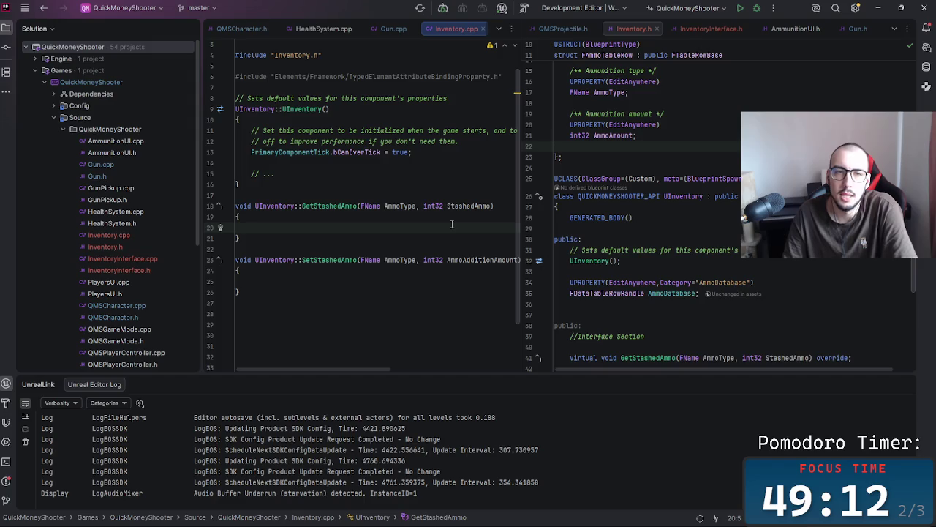
# Refine the Google search to 'database ue5 c++' and open the 'Mastering Data Assets in Unreal Engine 5 with C++' video
pyautogui.moveTo(191, 525)
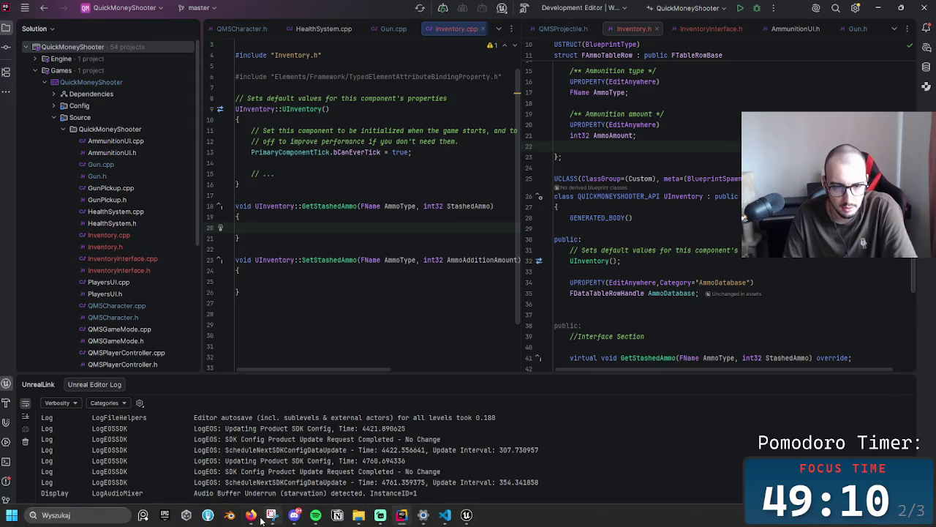
pyautogui.moveTo(256, 516)
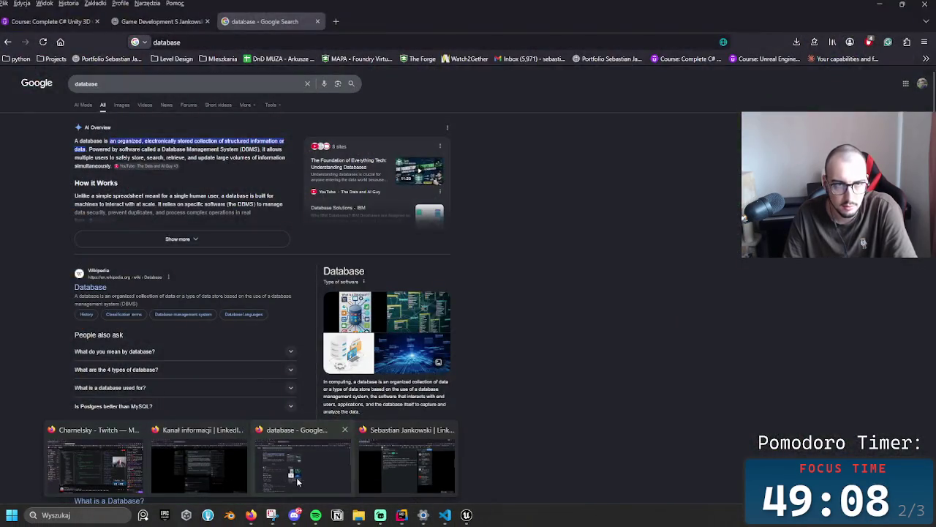
pyautogui.click(300, 461)
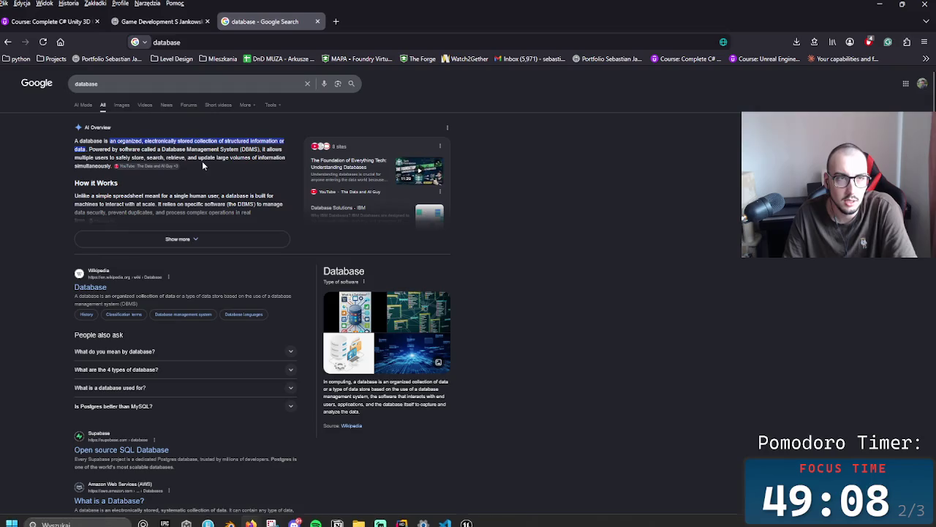
pyautogui.click(163, 85)
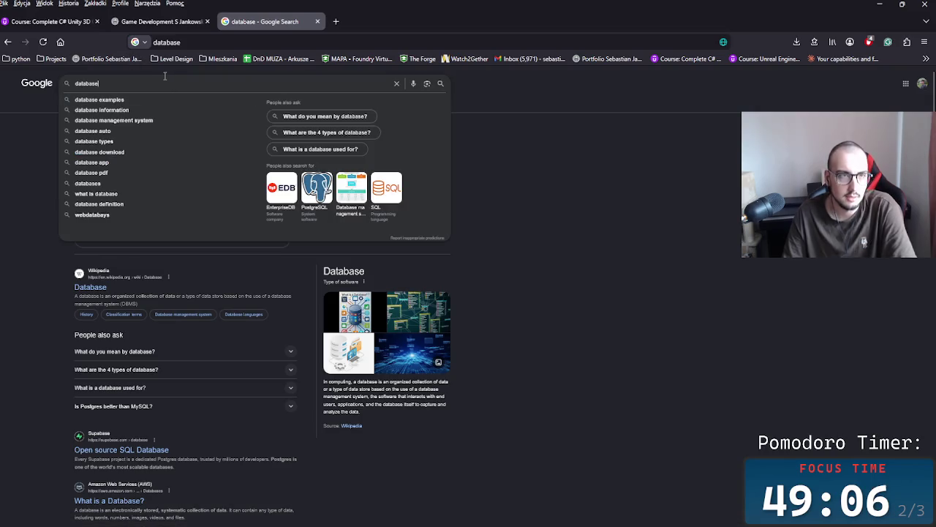
pyautogui.write('ue5 ')
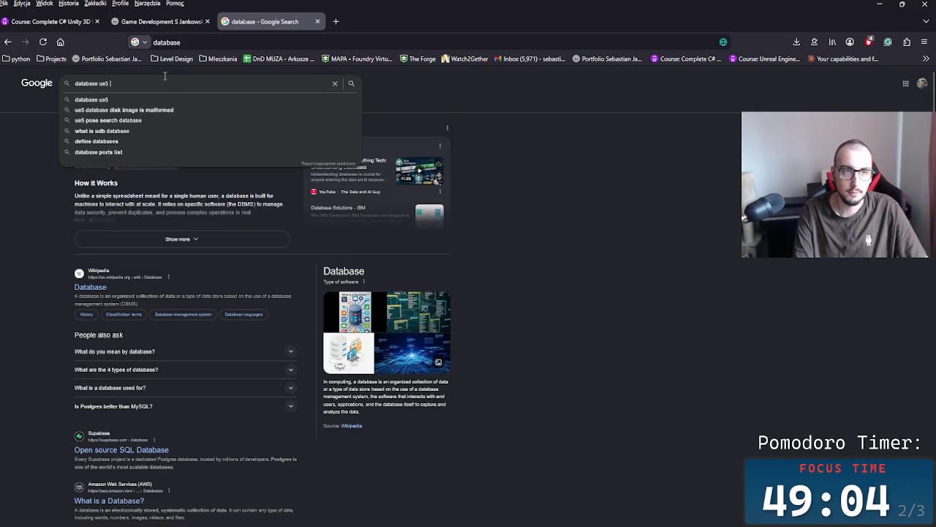
pyautogui.write('c++')
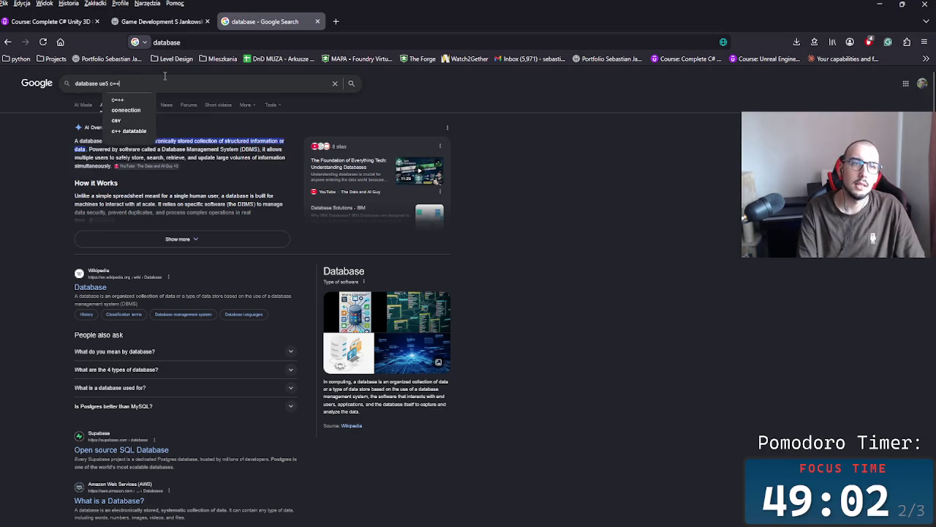
pyautogui.press('Return')
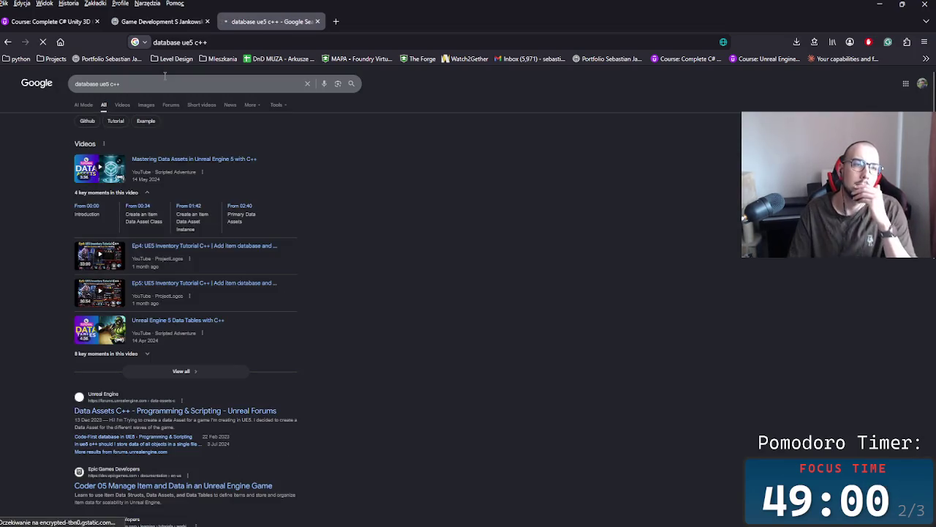
pyautogui.click(205, 168)
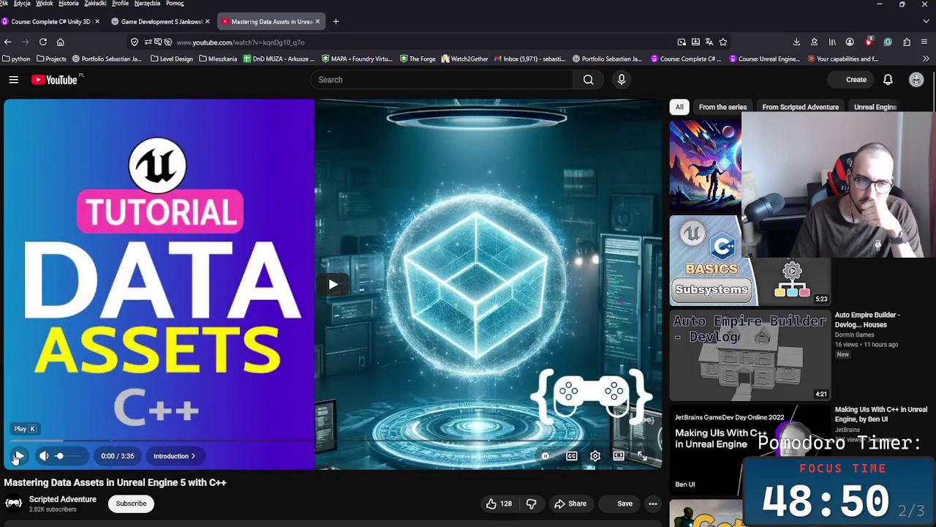
# Play the data assets tutorial, skipping through its chapters to the C++ part, and pause at 3:16
pyautogui.click(19, 455)
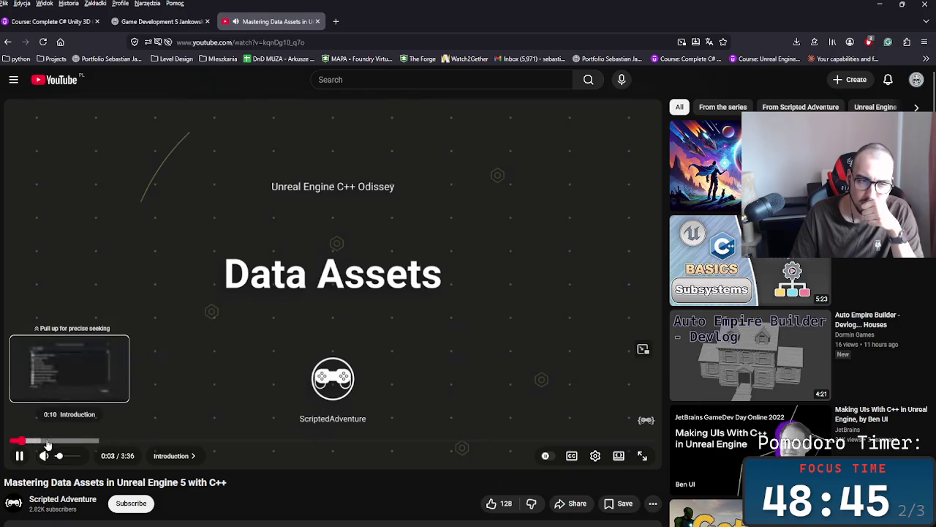
pyautogui.click(58, 441)
pyautogui.moveTo(67, 443); pyautogui.dragTo(79, 442)
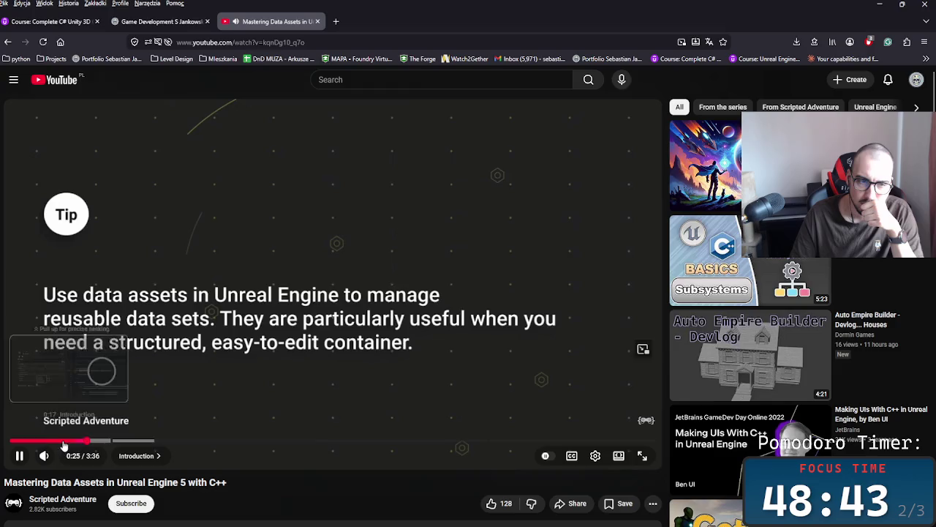
pyautogui.click(72, 442)
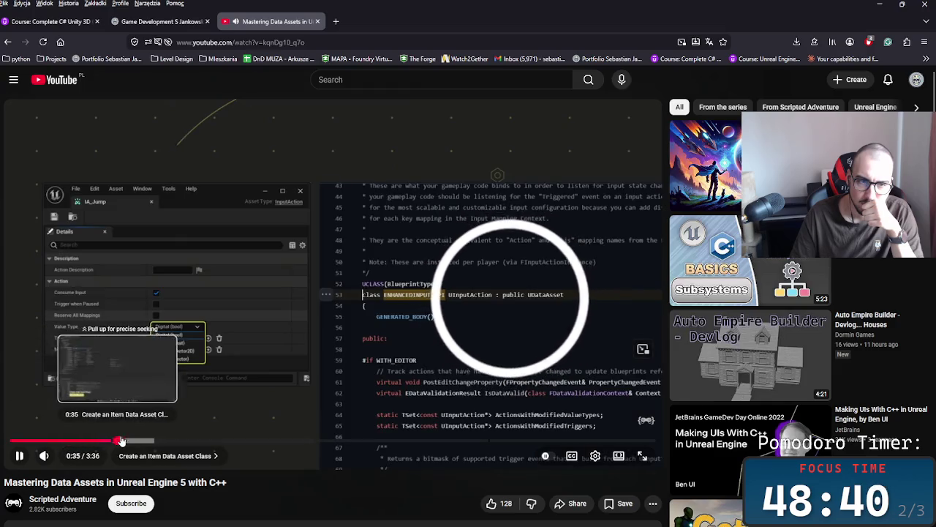
pyautogui.click(123, 443)
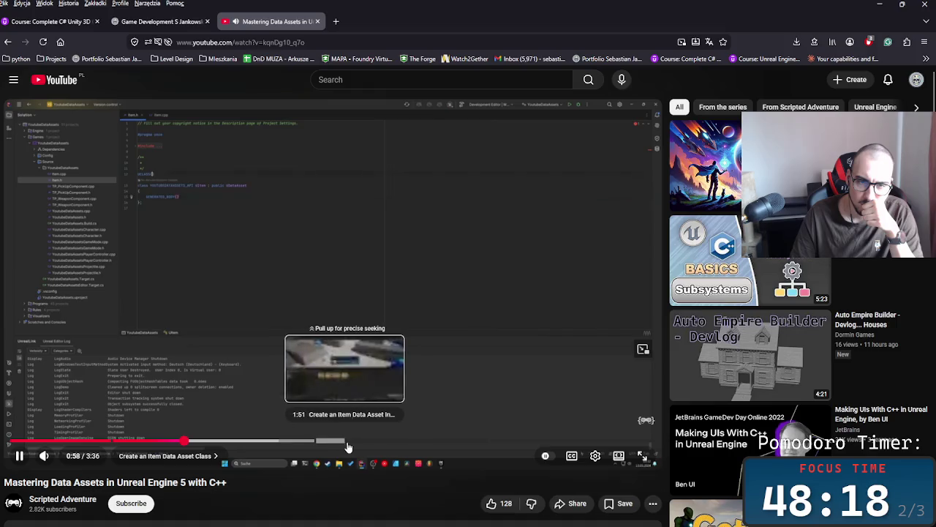
pyautogui.click(398, 444)
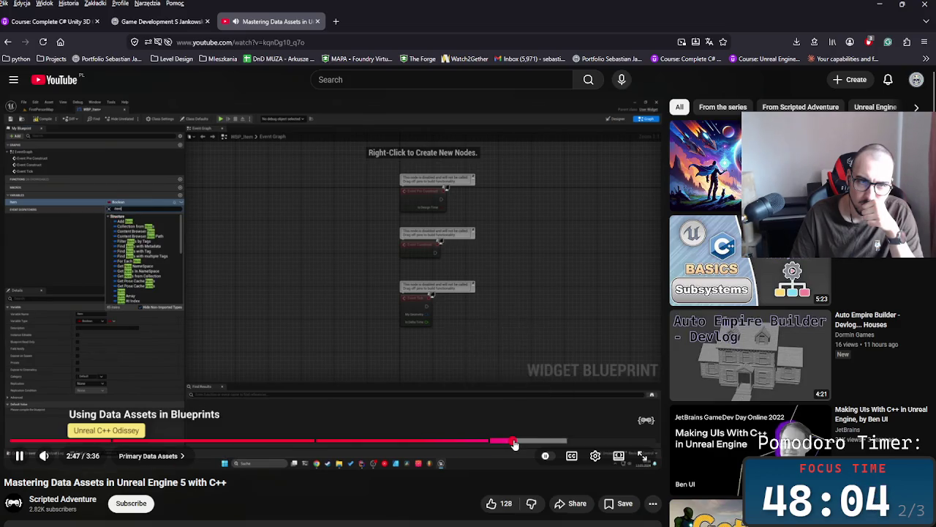
pyautogui.click(515, 443)
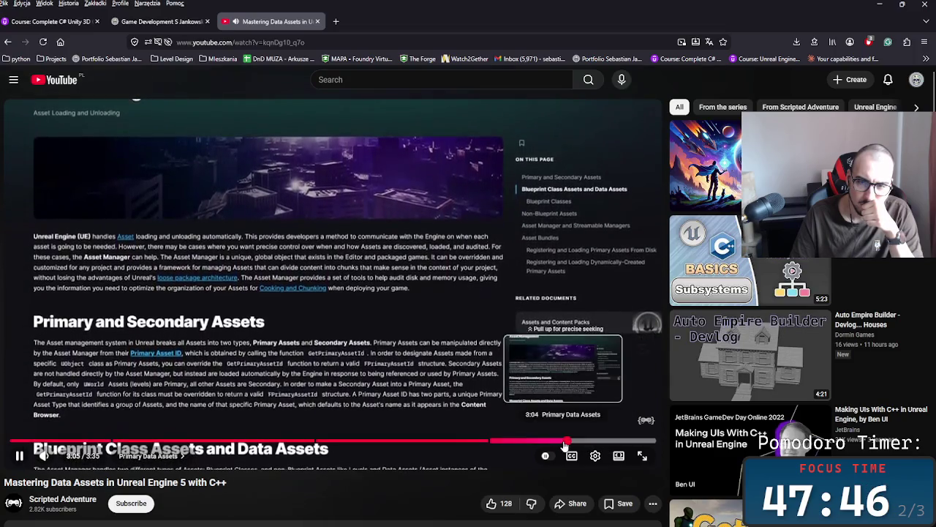
pyautogui.middleClick(393, 436)
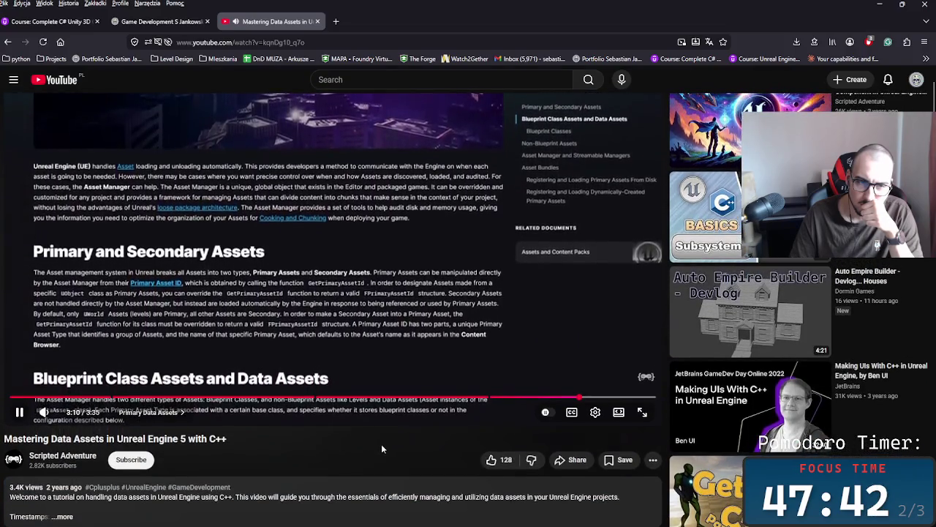
pyautogui.scroll(2, 381, 443)
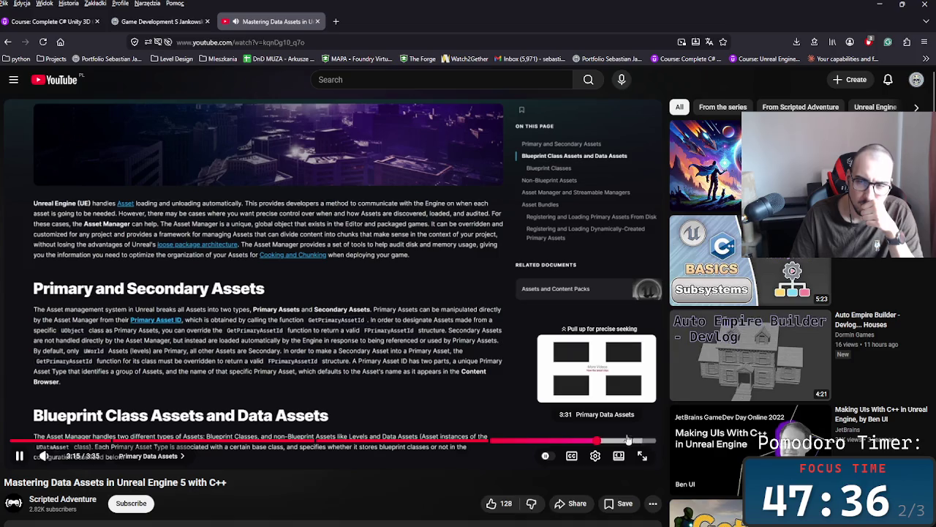
pyautogui.click(204, 145)
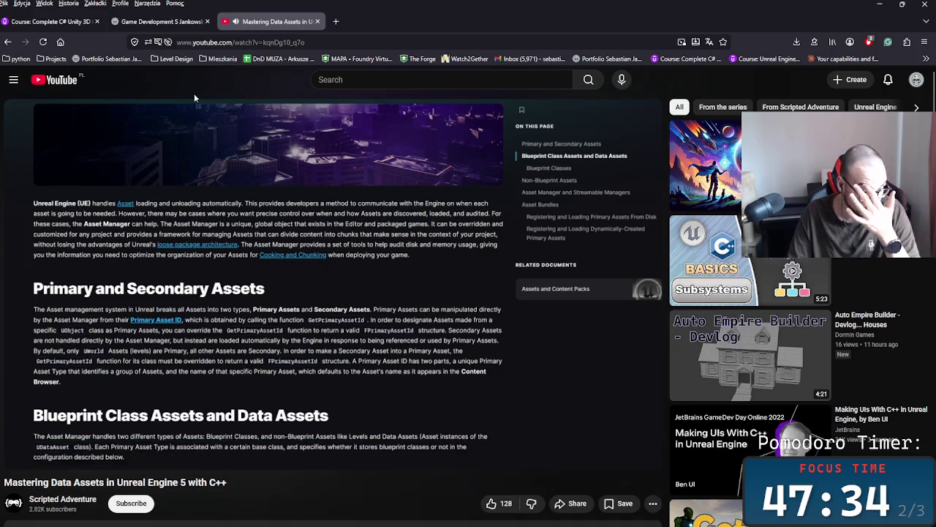
pyautogui.press('space')
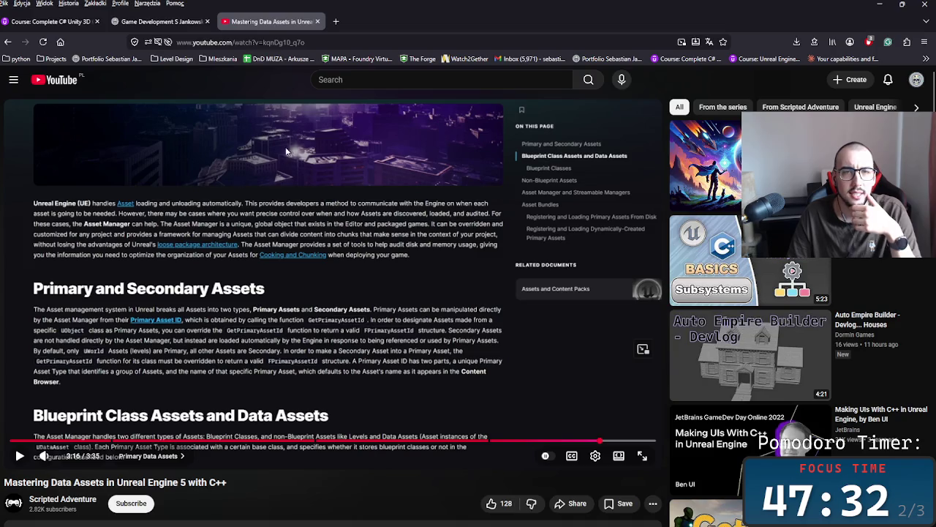
# Replace the Firefox address bar contents with the new search query 'data based ue5'
pyautogui.click(320, 49)
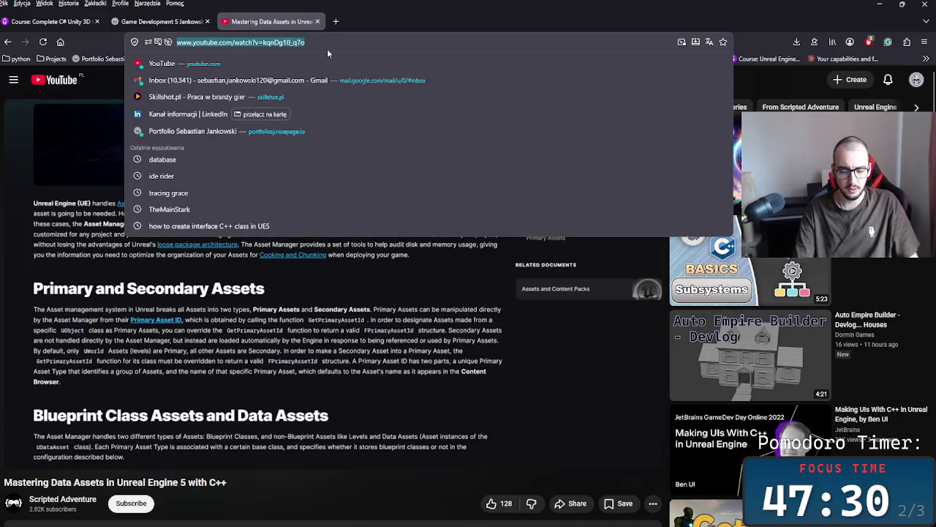
pyautogui.write('u')
pyautogui.write('demd')
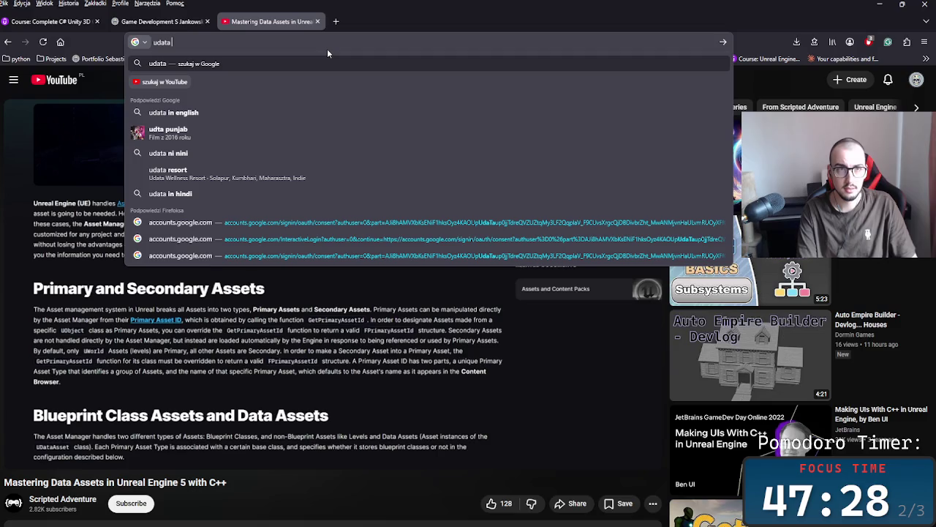
pyautogui.press('BackSpace')
pyautogui.press('BackSpace')
pyautogui.press('BackSpace')
pyautogui.write('data base')
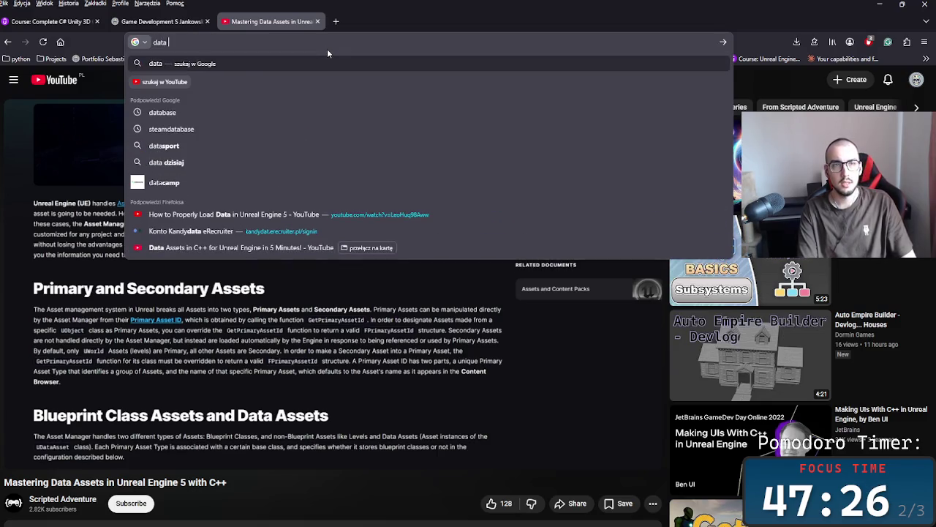
pyautogui.write('d ue3')
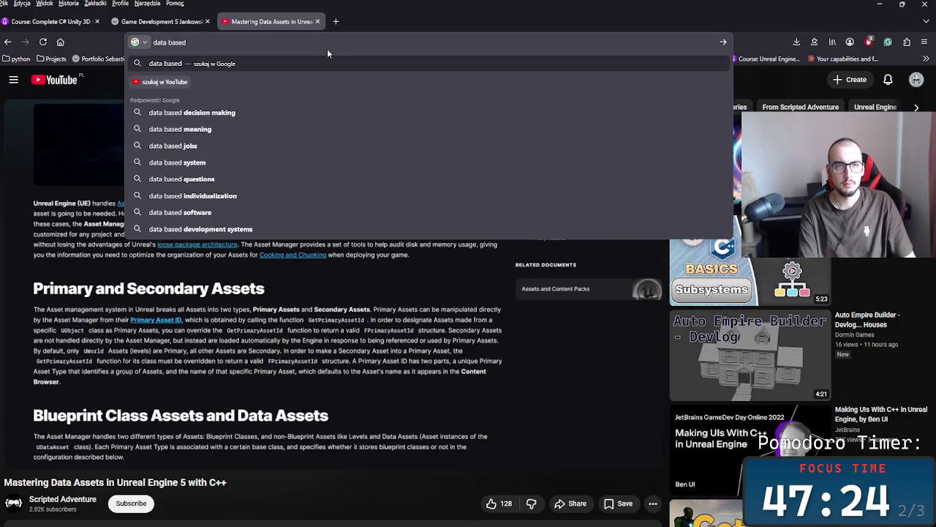
pyautogui.press('BackSpace')
pyautogui.write('5')
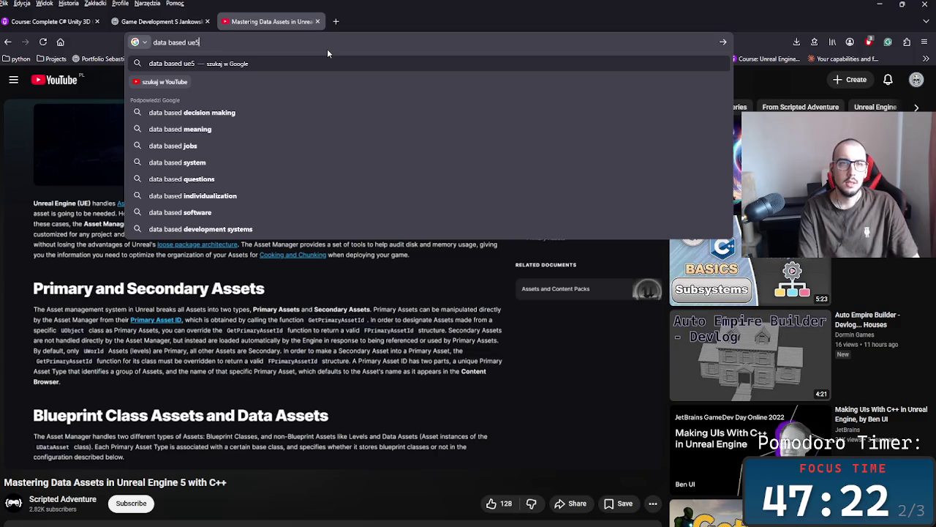